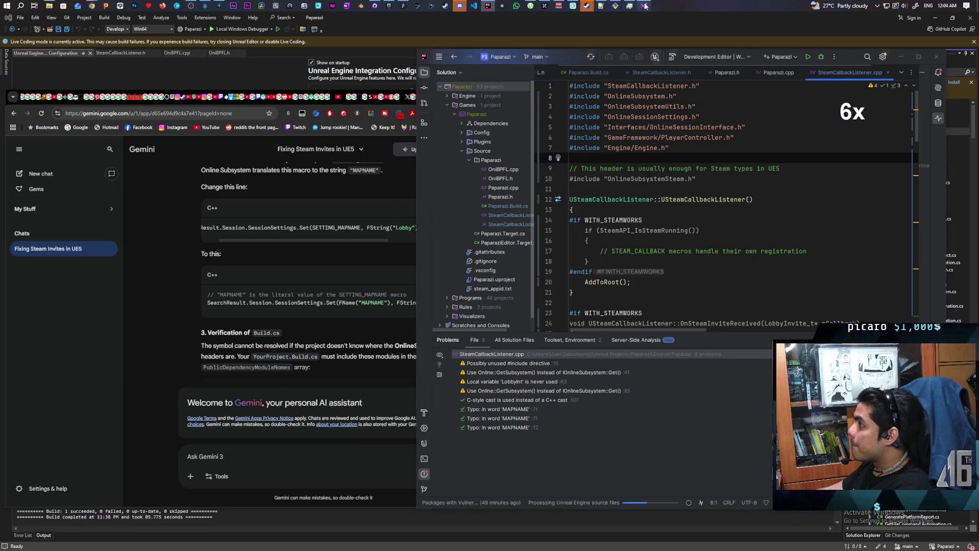
Build Paparazi, select and copy the six C4668 WITH_STEAMWORKS errors, and switch to Gemini.
right_click(875, 134)
click(889, 140)
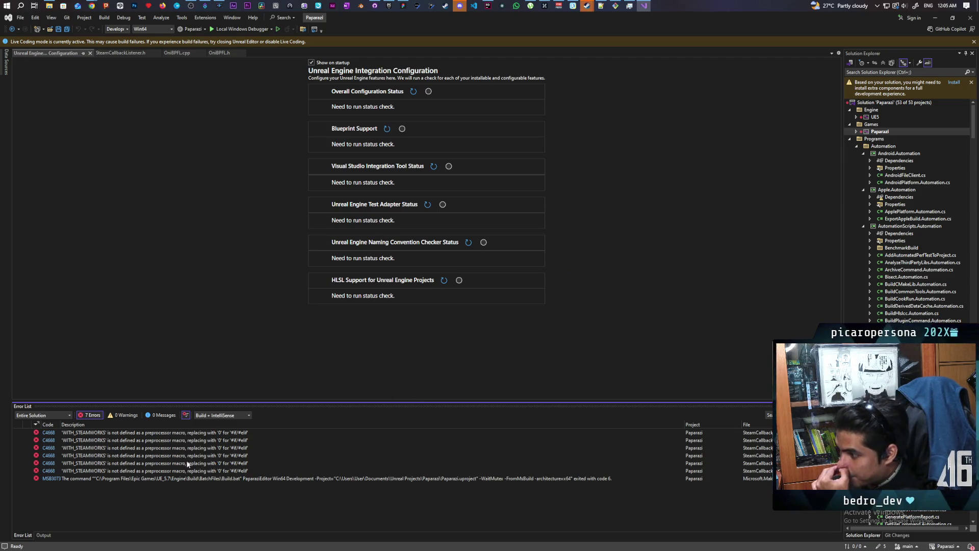
click(187, 433)
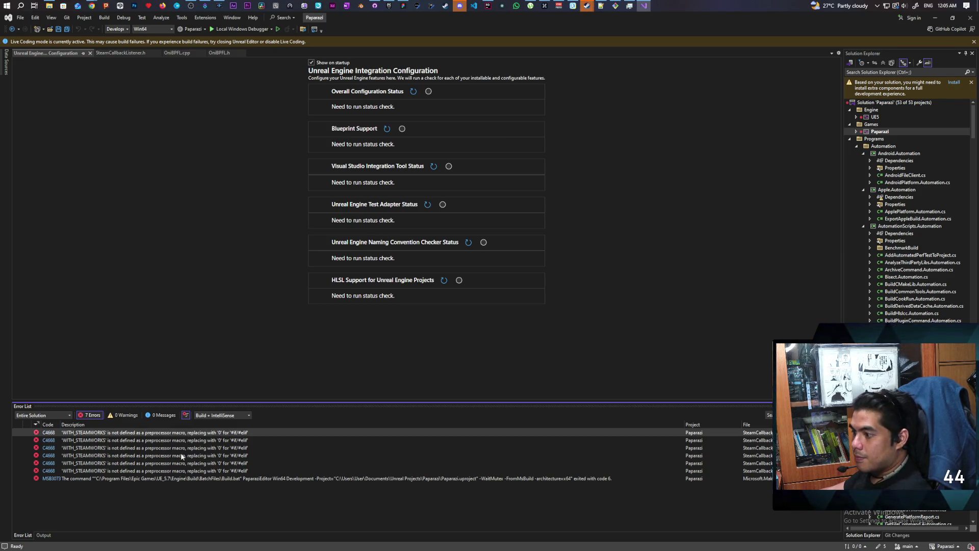
shift+click(179, 471)
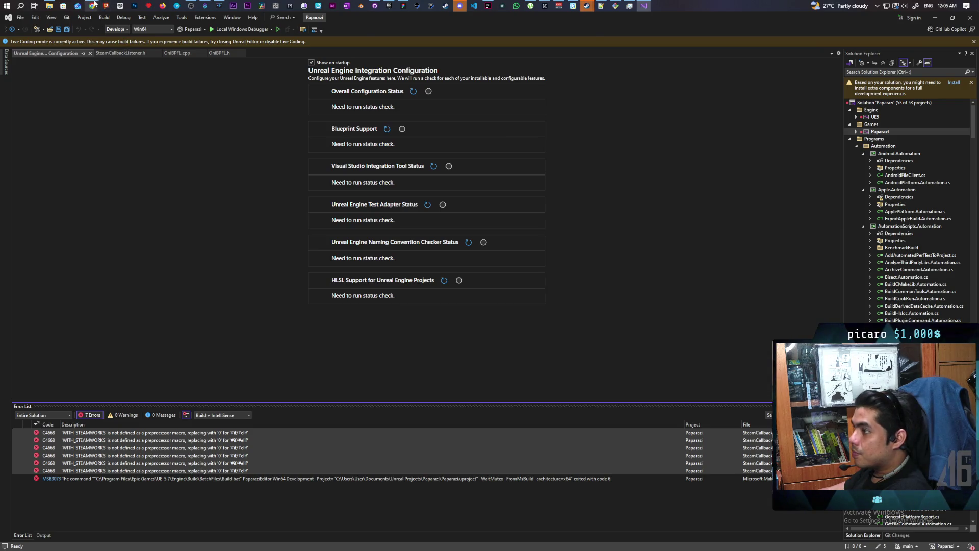
mouse_move(94, 4)
click(540, 41)
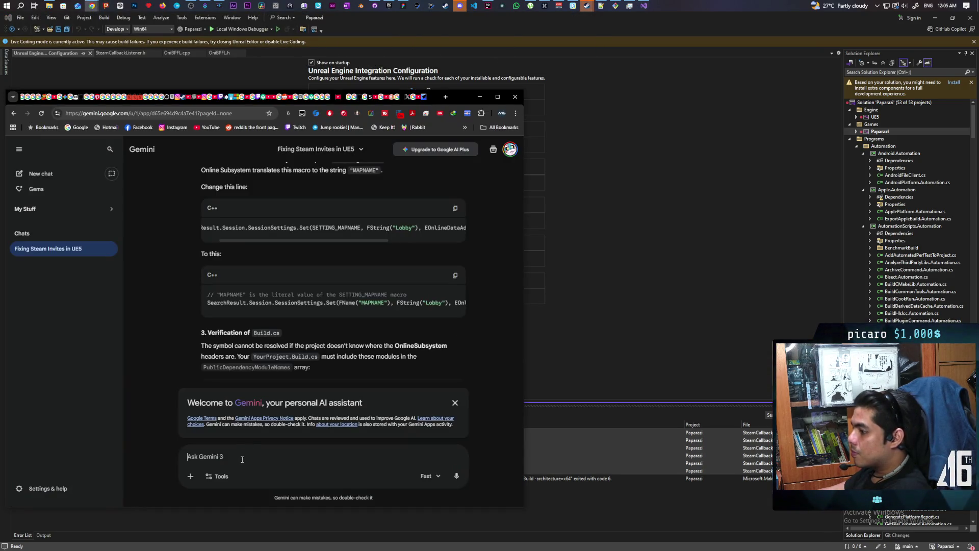
Ask Gemini about the pasted WITH_STEAMWORKS errors and read its OnlineSubsystemSteam Build.cs advice.
text('WITH_STEAMWORKS' is not defined as a preprocessor macro, replacing with '0' for '#if/#elif' 'WITH_STEAMWORKS' is not defined as a preprocessor macro, replacing with '0' for '#if/#elif' 'WITH_STEAMWORKS' is not defined as a preprocessor macro, replacing with '0' for '#if/#elif' 'WITH_STEAMWORKS' is not defined as a preprocessor macro, replacing with '0' for '#if/#elif' 'WITH_STEAMWORKS' is not defined as a preprocessor macro, replacing with '0' for '#if/#elif' 'WITH_STEAMWORKS' is not defined as a preprocessor macro, replacing with '0' for '#if/#elif')
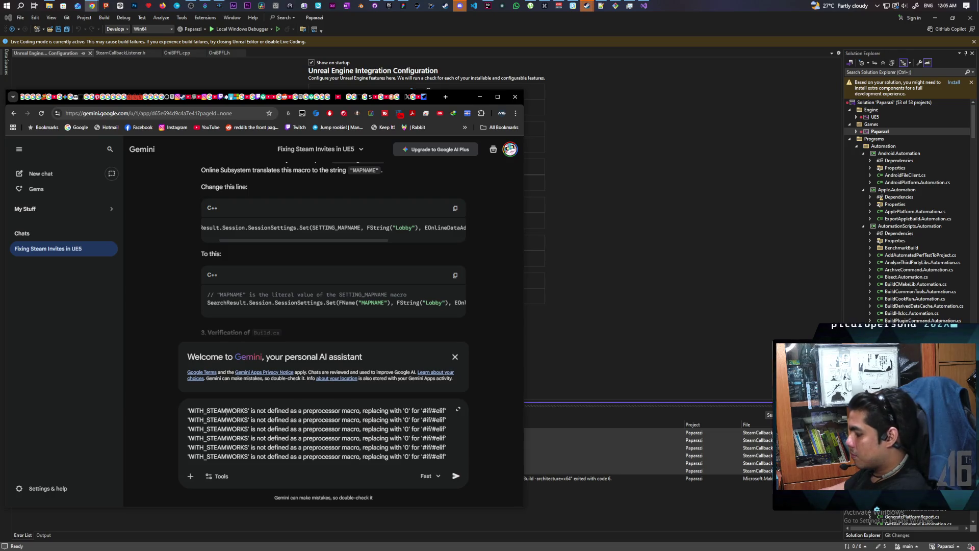
key(Return)
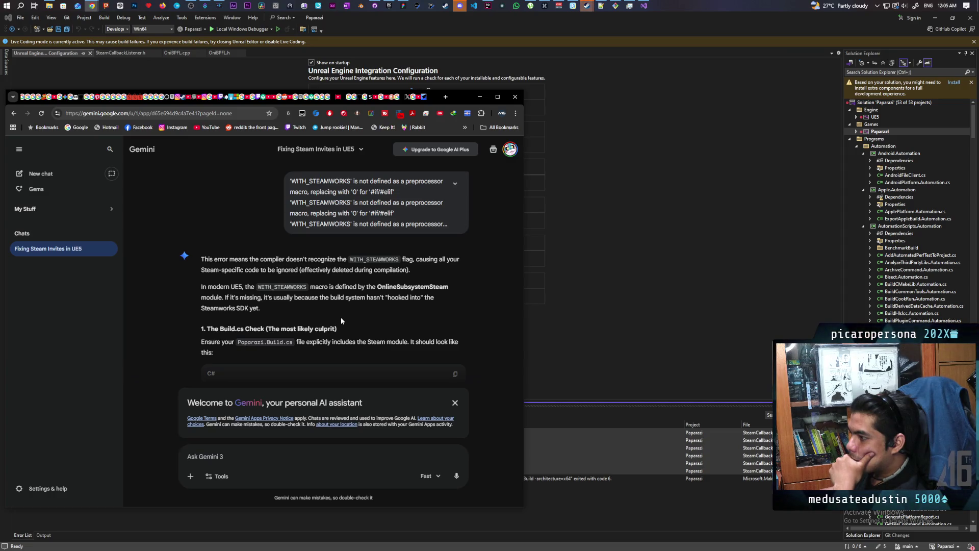
scroll(341, 318, down, 2)
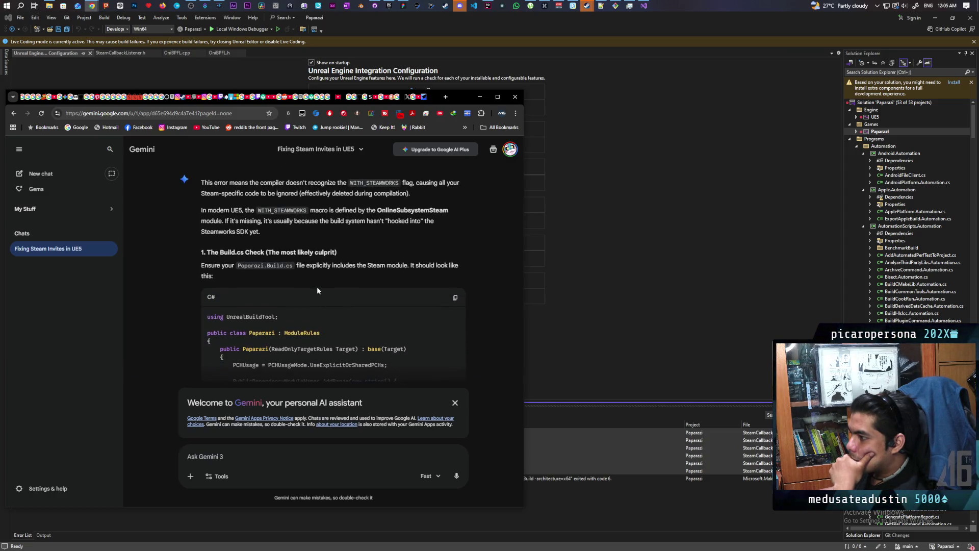
scroll(301, 274, down, 1)
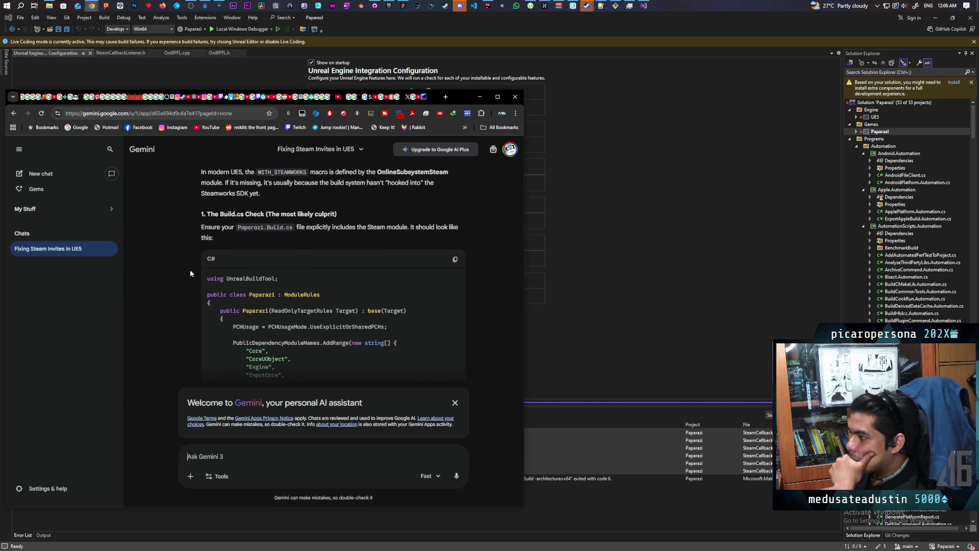
scroll(190, 269, down, 1)
scroll(190, 269, down, 1)
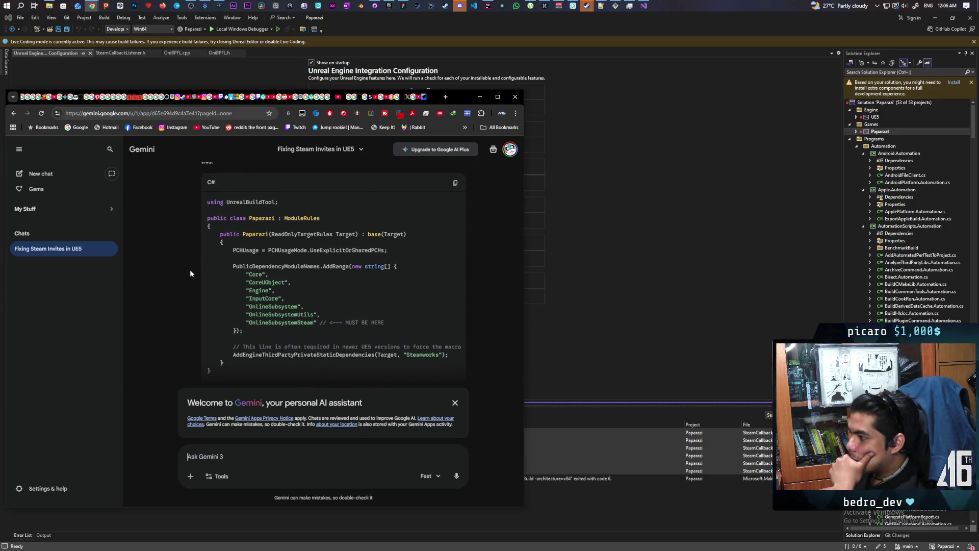
scroll(190, 270, up, 1)
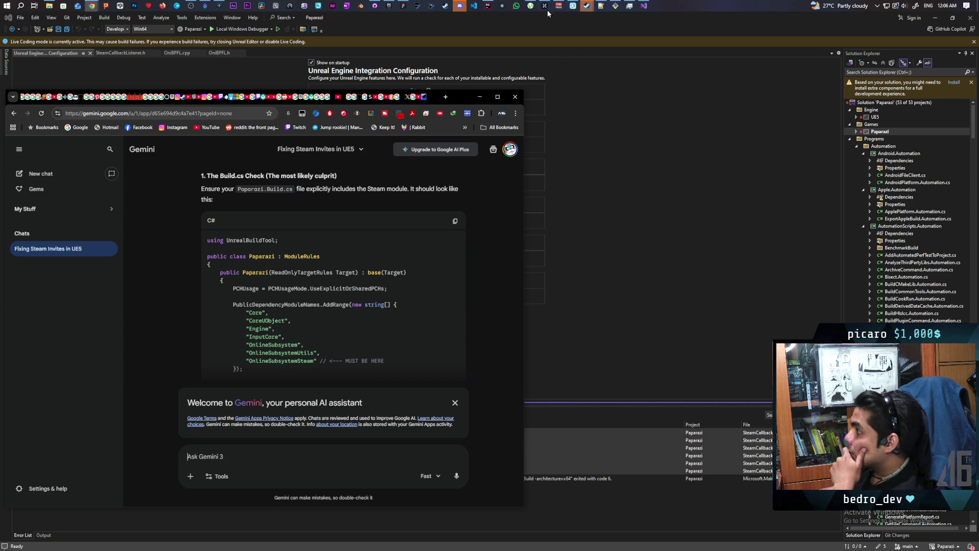
click(488, 6)
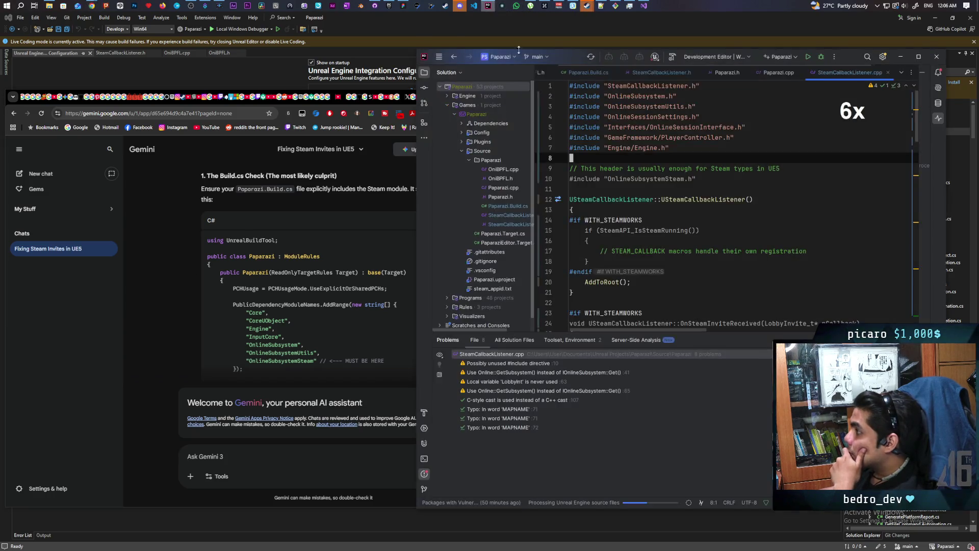
Confirm Paparazi.Build.cs lists OnlineSubsystemSteam and OnlineSubsystemUtils, then exit Rider.
click(588, 72)
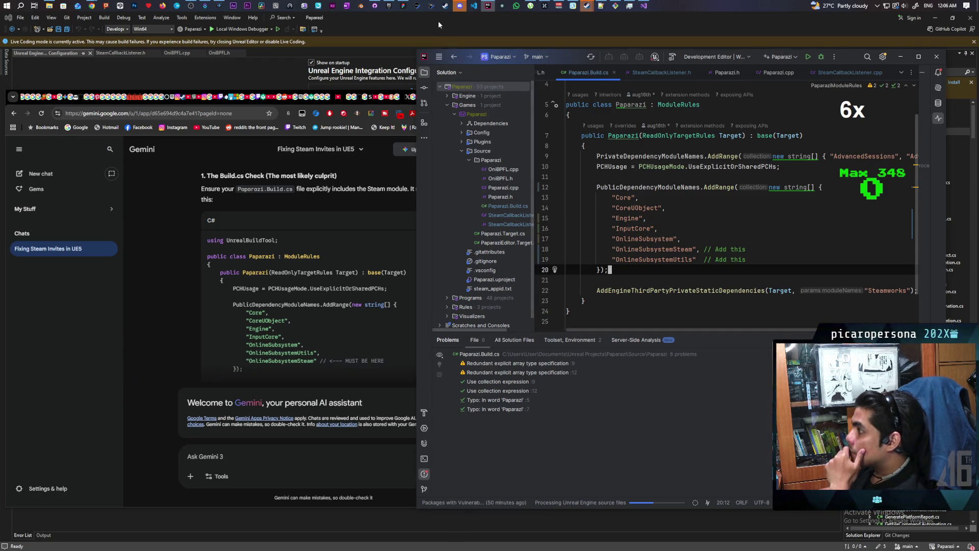
click(936, 56)
click(693, 299)
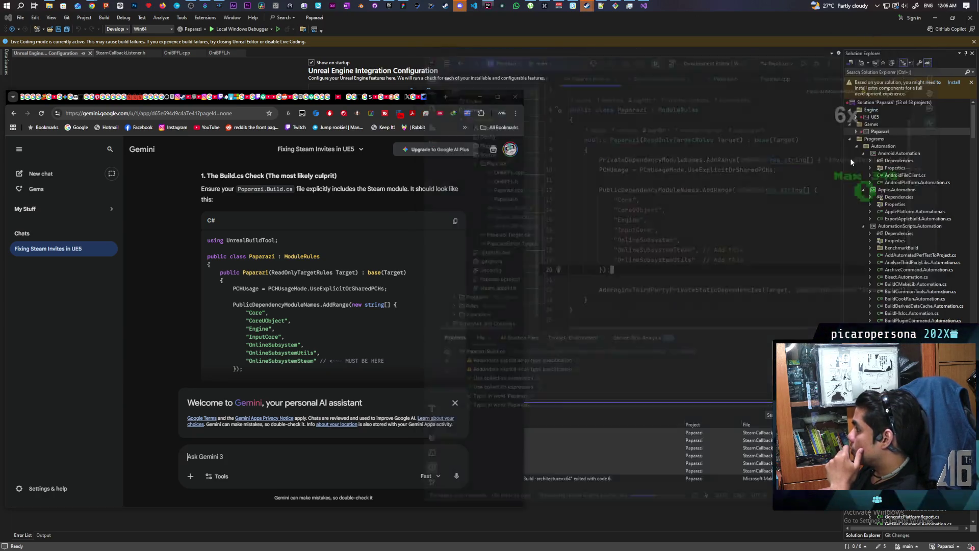
click(706, 172)
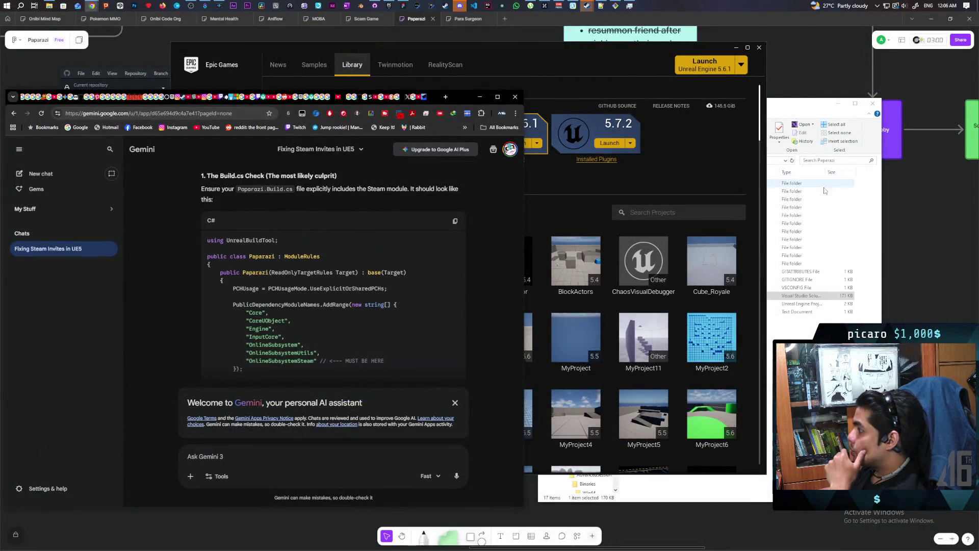
Generate Visual Studio project files for Paparazi.uproject and open Paparazi.sln.
click(652, 304)
right_click(654, 305)
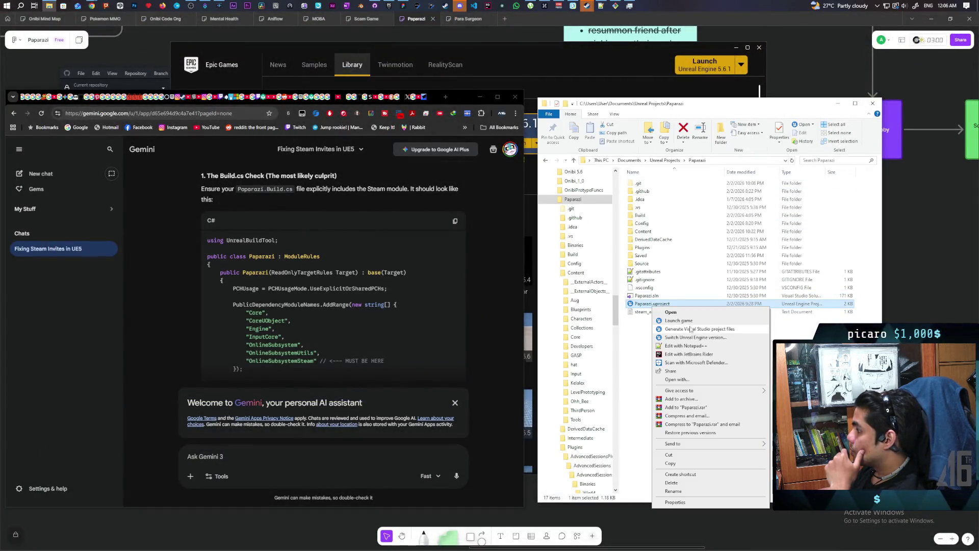
click(703, 329)
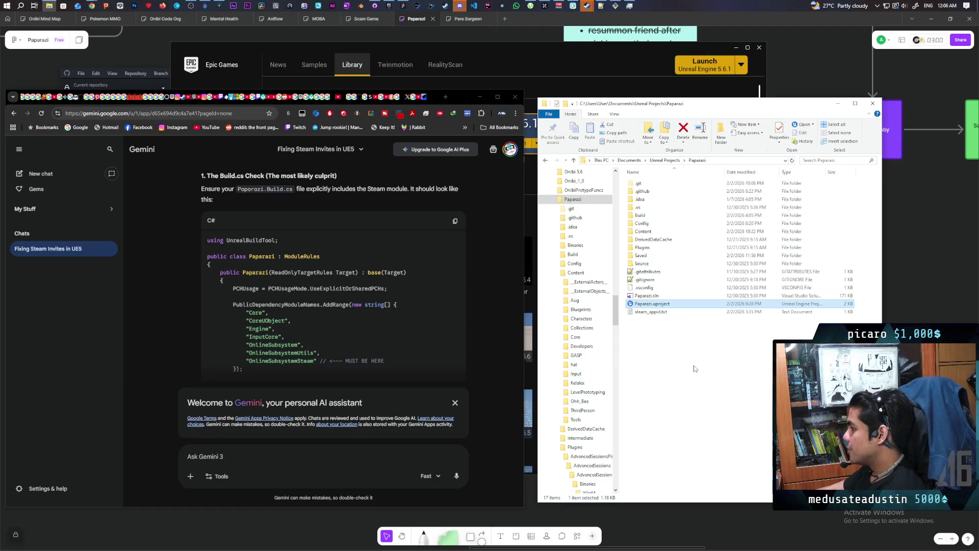
double_click(647, 296)
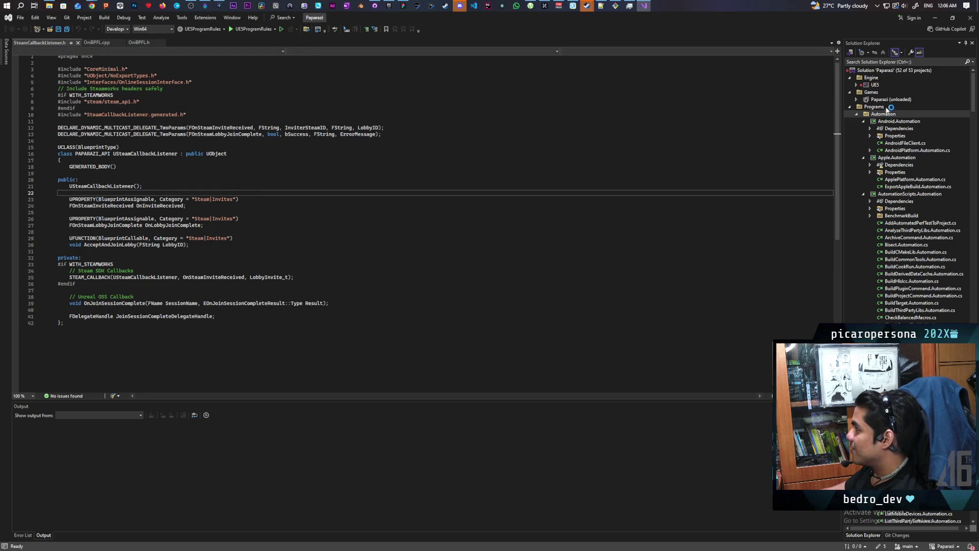
Reload Paparazi, set it as the startup project, and rebuild it; seven errors remain.
right_click(888, 122)
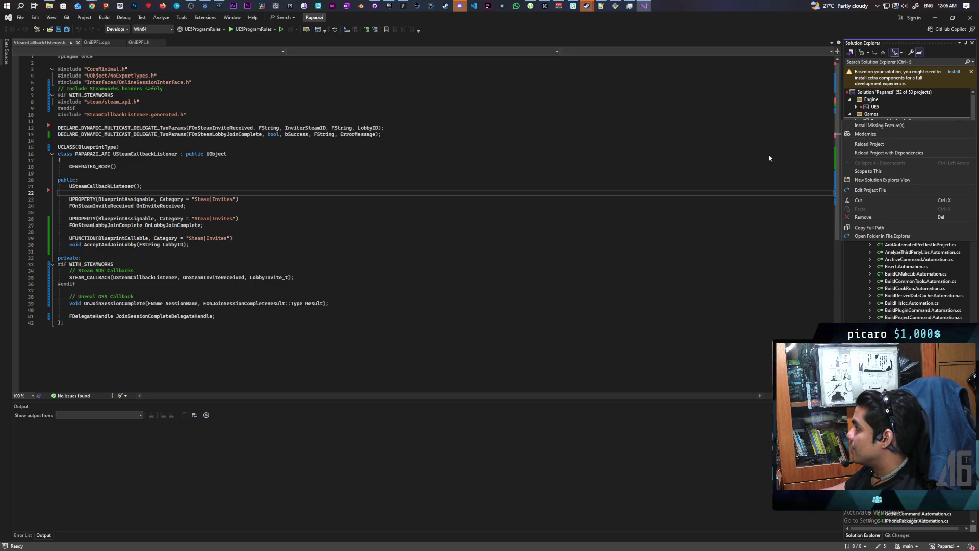
click(770, 160)
right_click(887, 122)
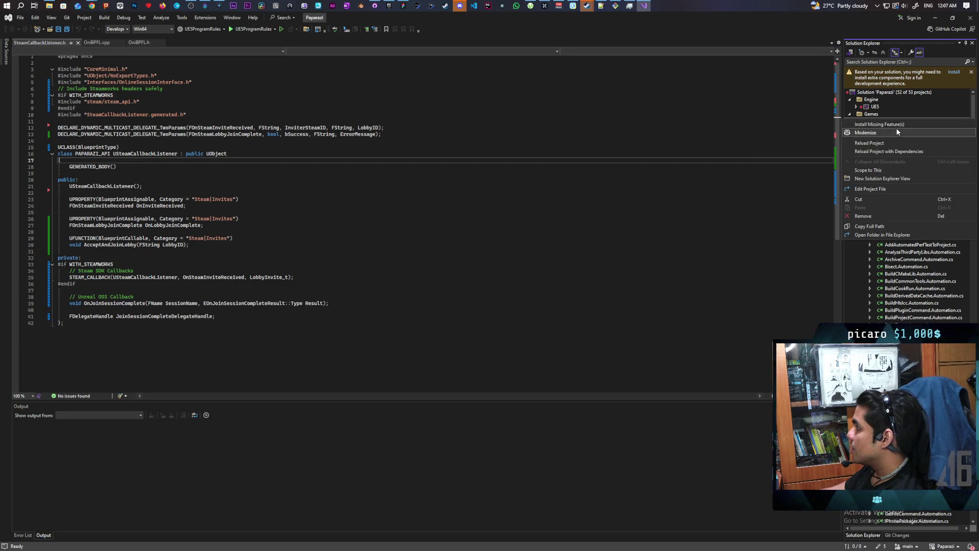
click(896, 145)
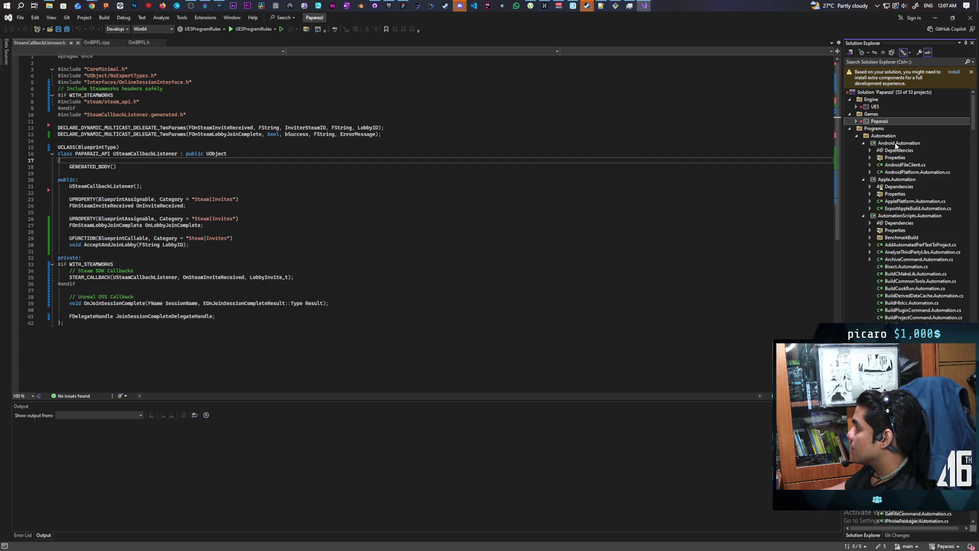
right_click(878, 122)
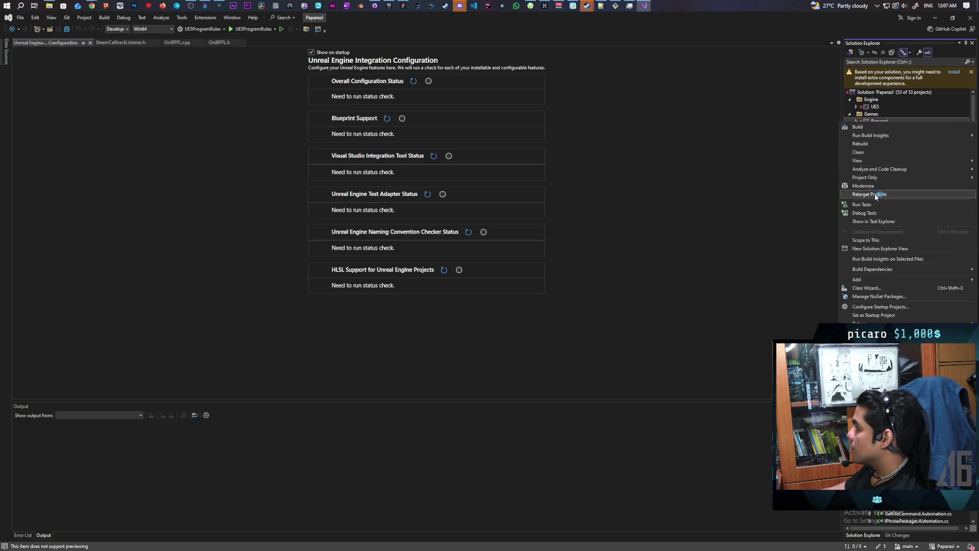
click(875, 315)
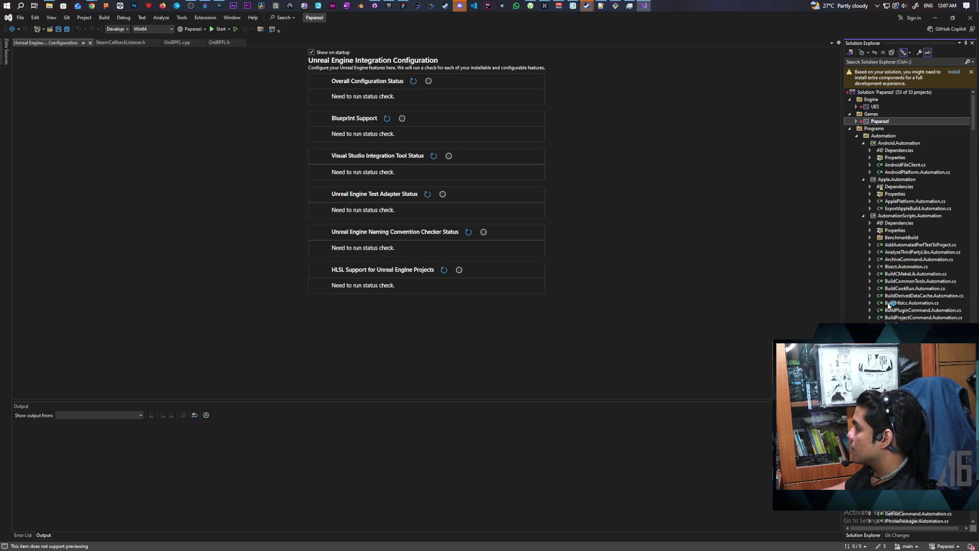
right_click(880, 124)
click(884, 130)
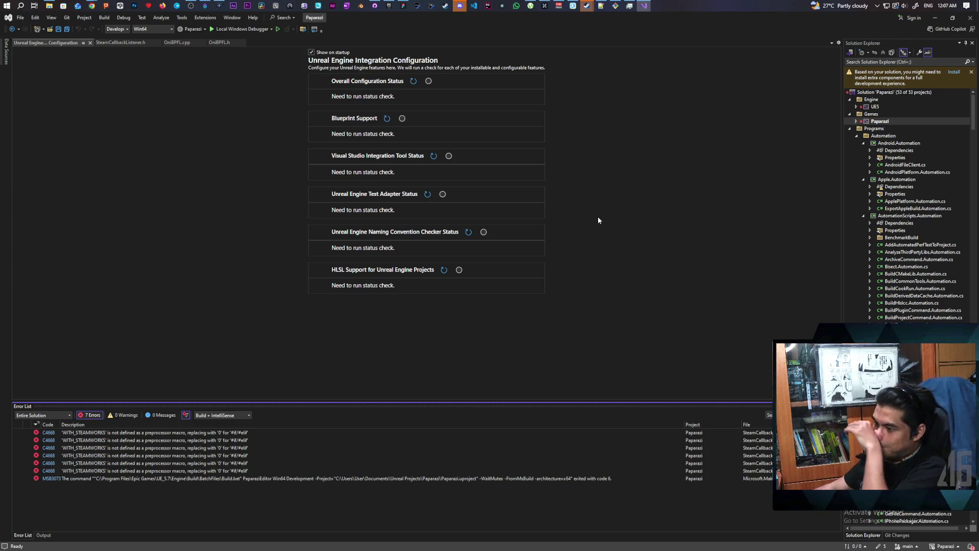
Maximize the Gemini chat and read its Header Fix and Force Fix sections.
mouse_move(94, 5)
click(483, 50)
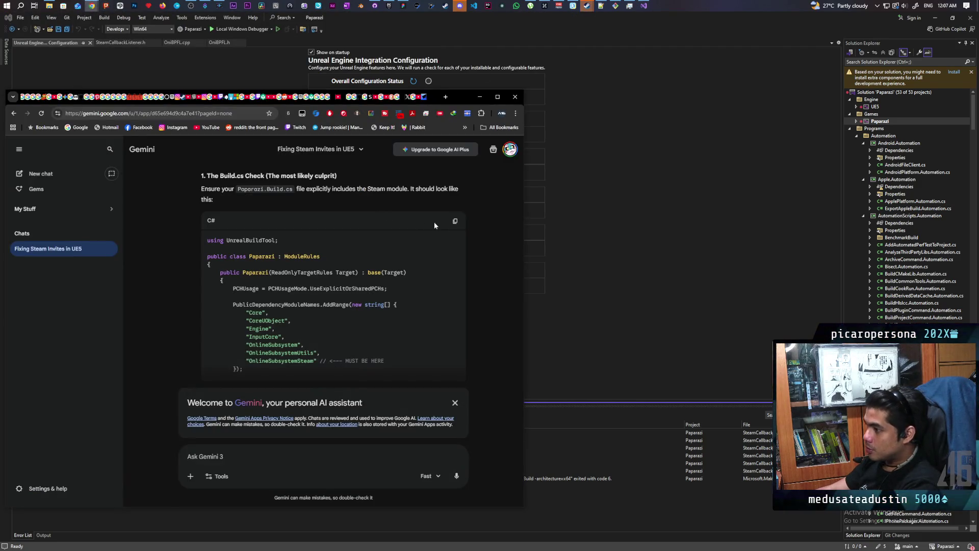
scroll(491, 273, down, 2)
scroll(490, 272, up, 2)
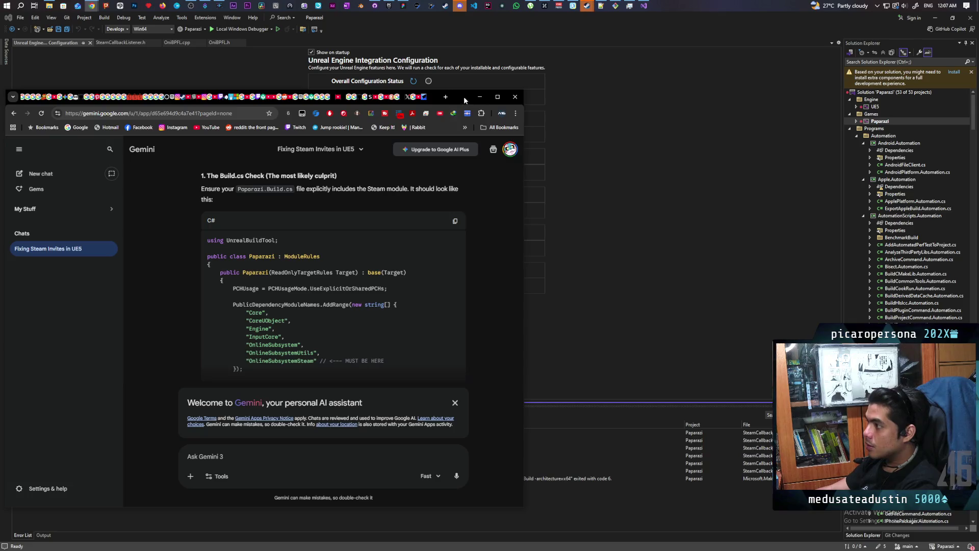
double_click(463, 97)
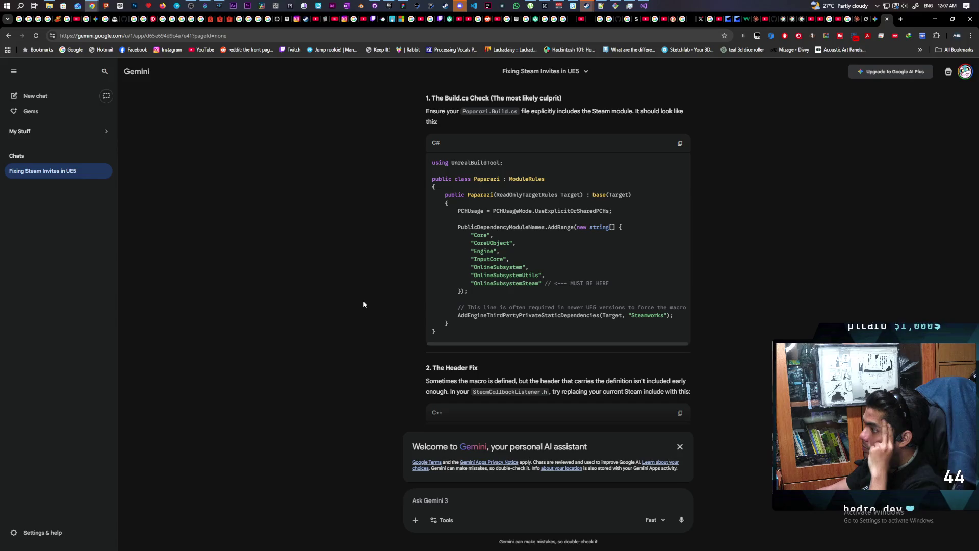
scroll(363, 304, down, 4)
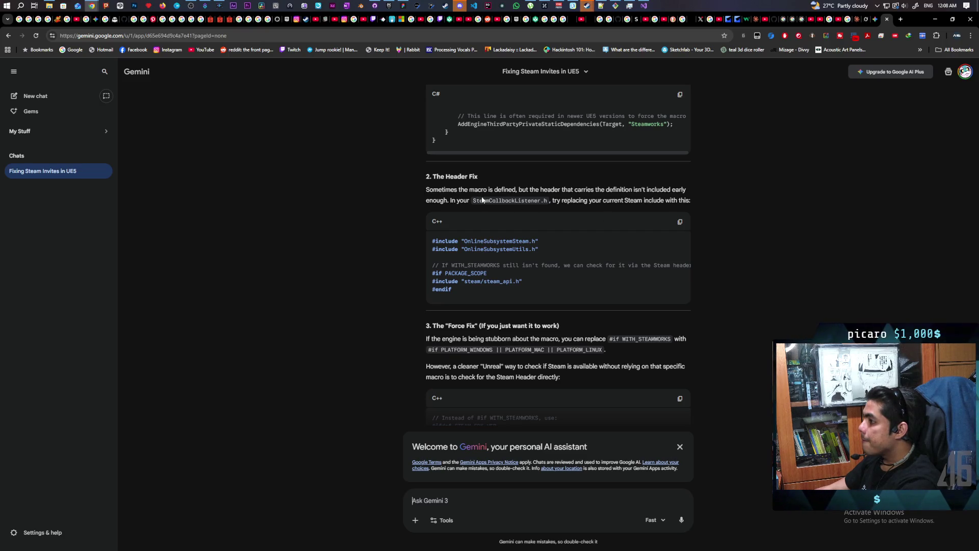
mouse_move(910, 24)
mouse_down()
mouse_move(688, 94)
mouse_move(477, 74)
mouse_up()
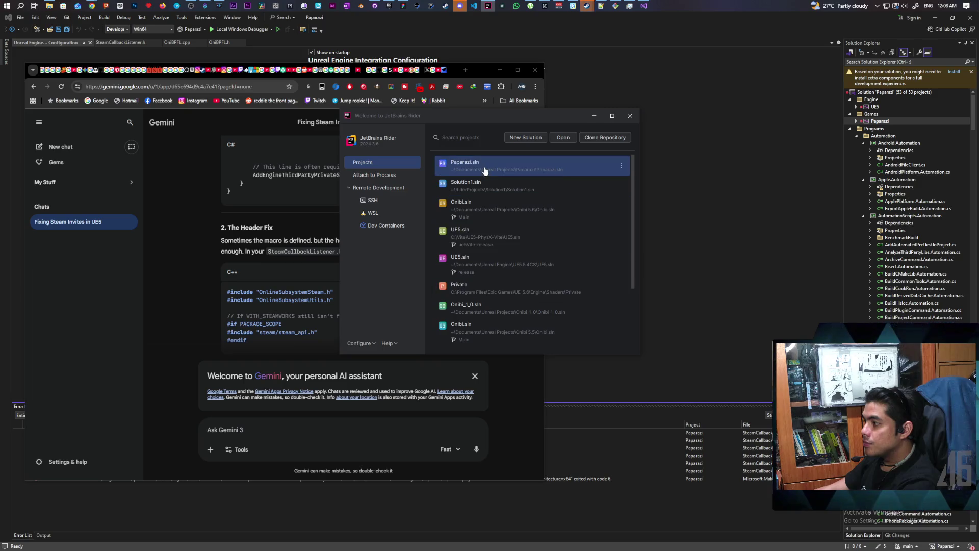
Open the Paparazi solution in Rider and show SteamCallbackListener.h from the top.
click(482, 163)
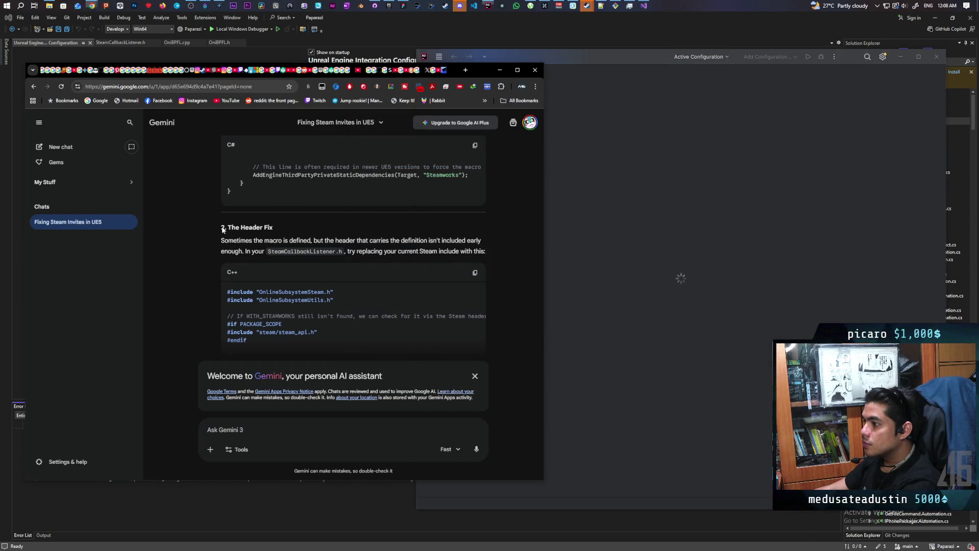
drag(480, 71, 463, 67)
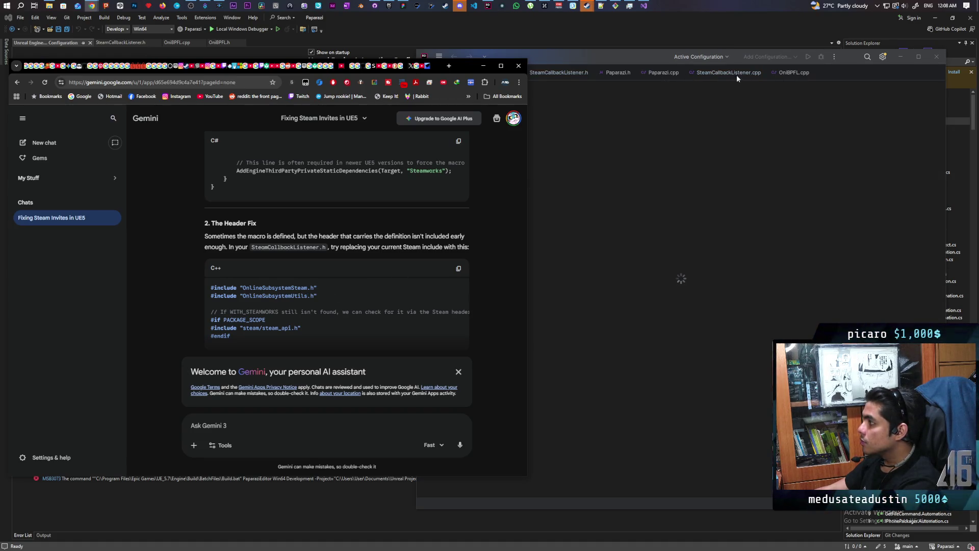
click(552, 72)
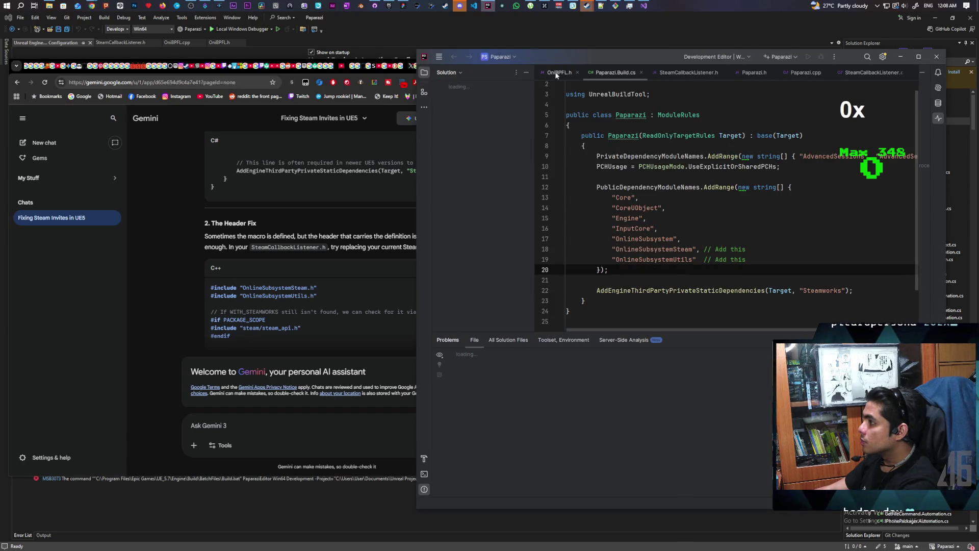
click(686, 74)
scroll(685, 188, up, 5)
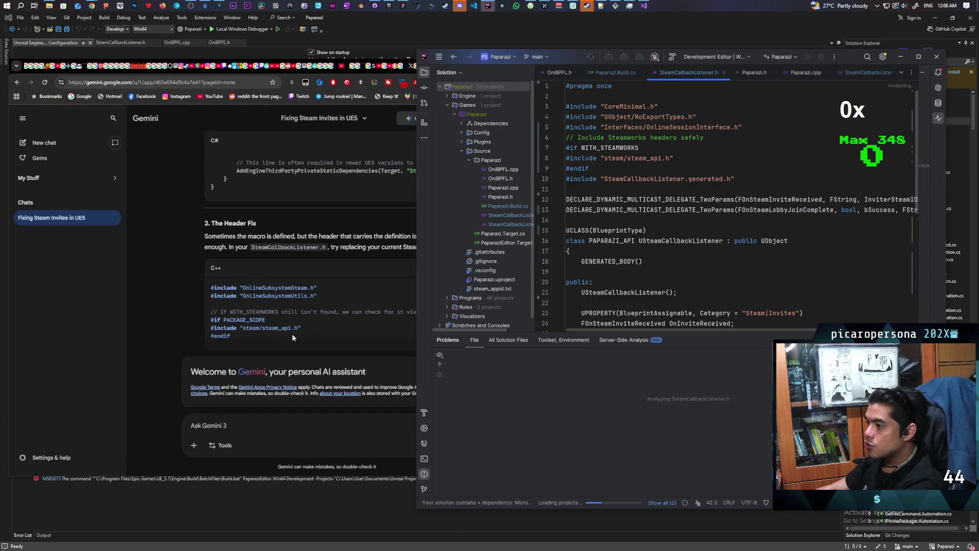
scroll(310, 331, down, 2)
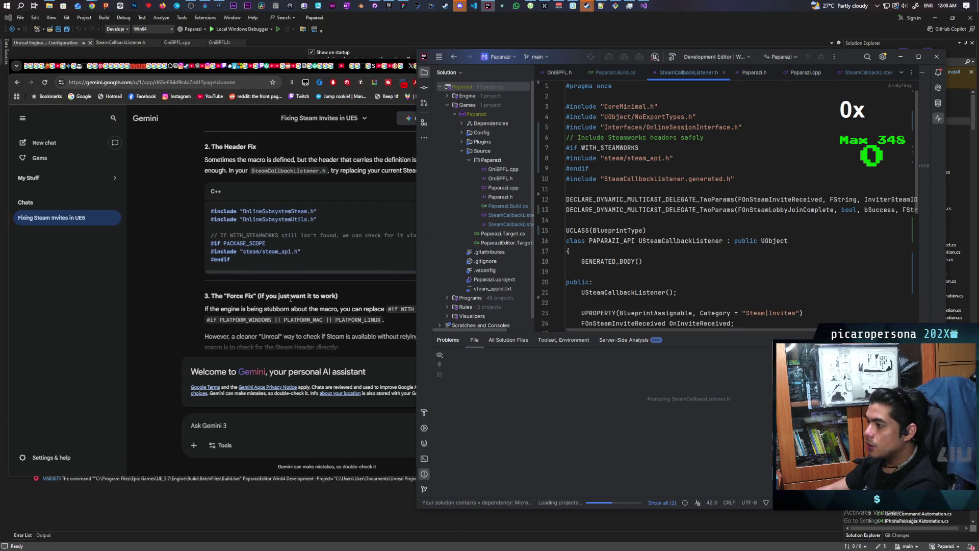
scroll(279, 295, down, 1)
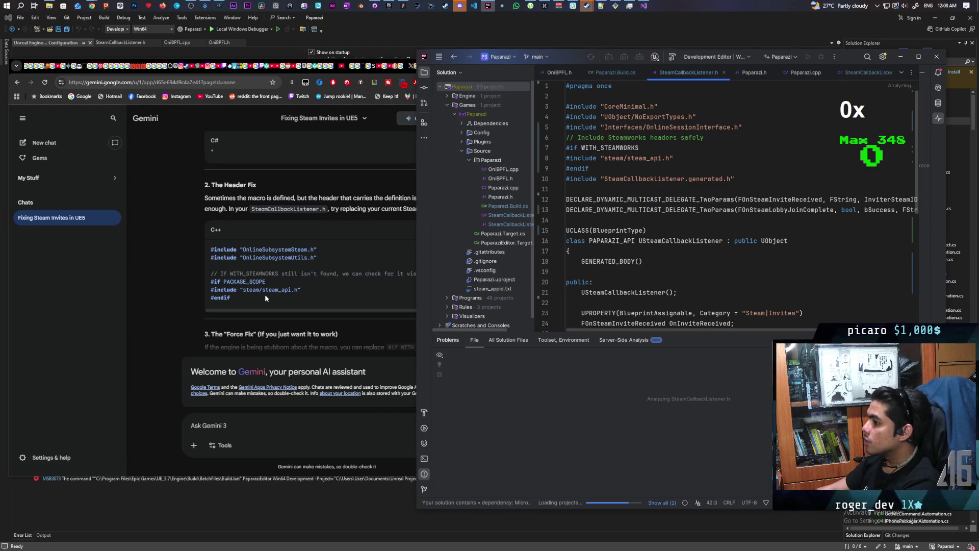
Copy the code from Gemini's Header Fix block.
click(169, 300)
scroll(254, 294, up, 1)
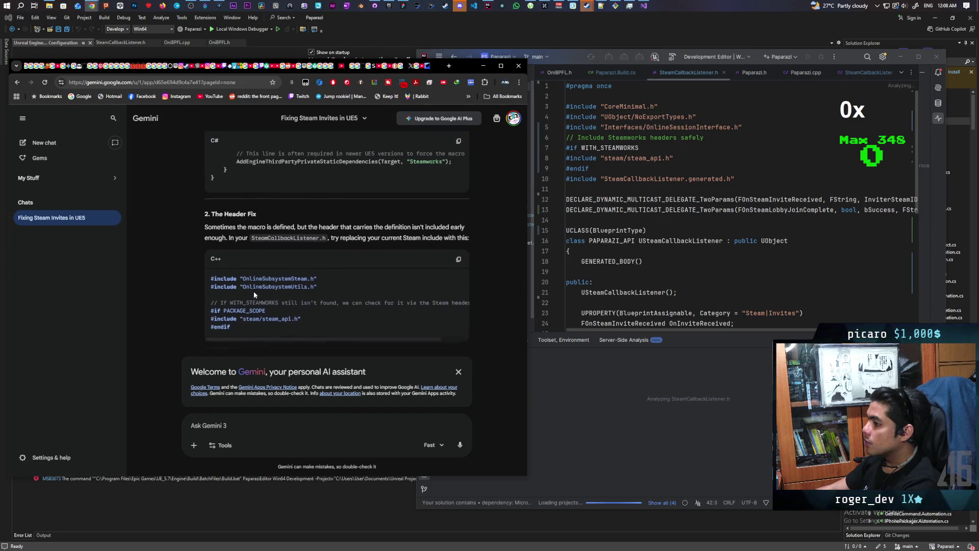
scroll(254, 294, down, 1)
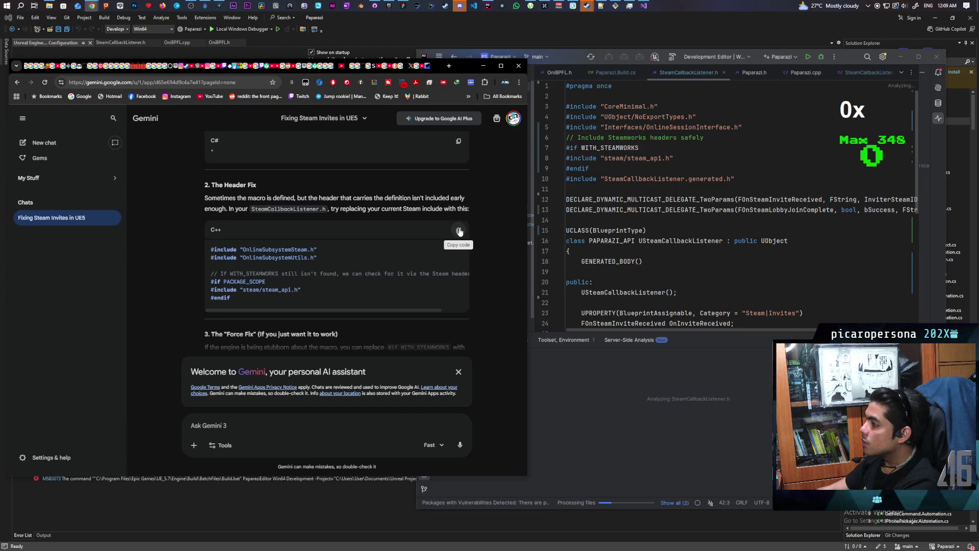
click(460, 232)
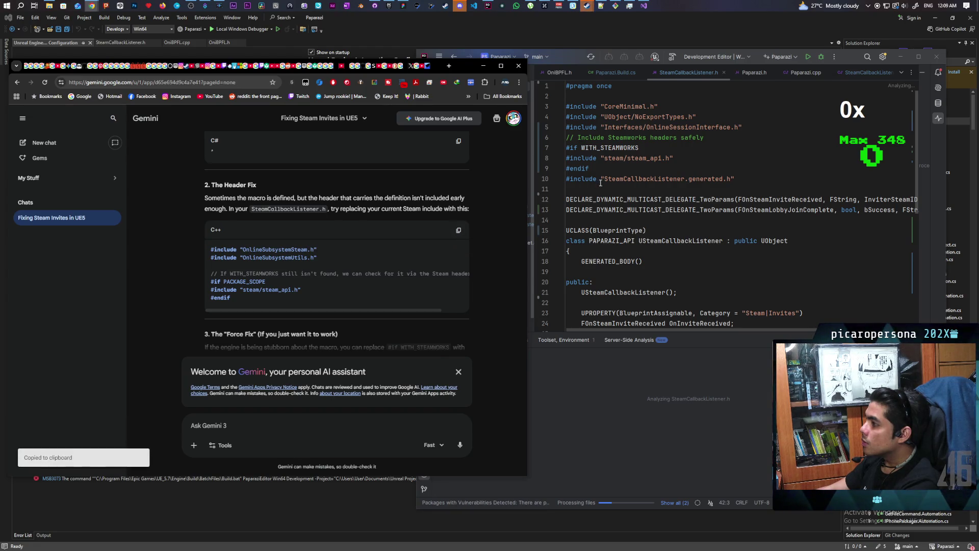
Replace lines 7–9 with Gemini's OnlineSubsystemSteam include snippet and rebuild Paparazi in Visual Studio.
drag(589, 168, 560, 152)
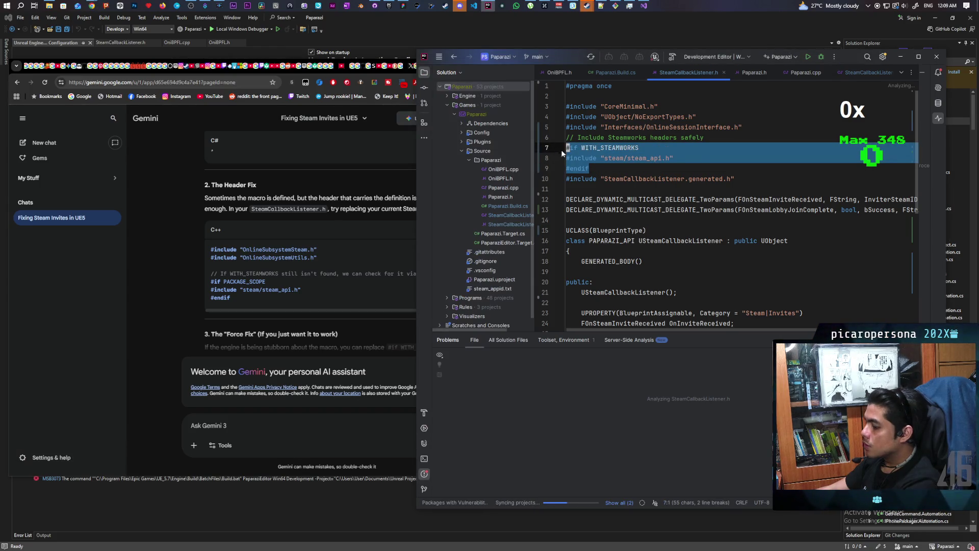
key(ctrl+v)
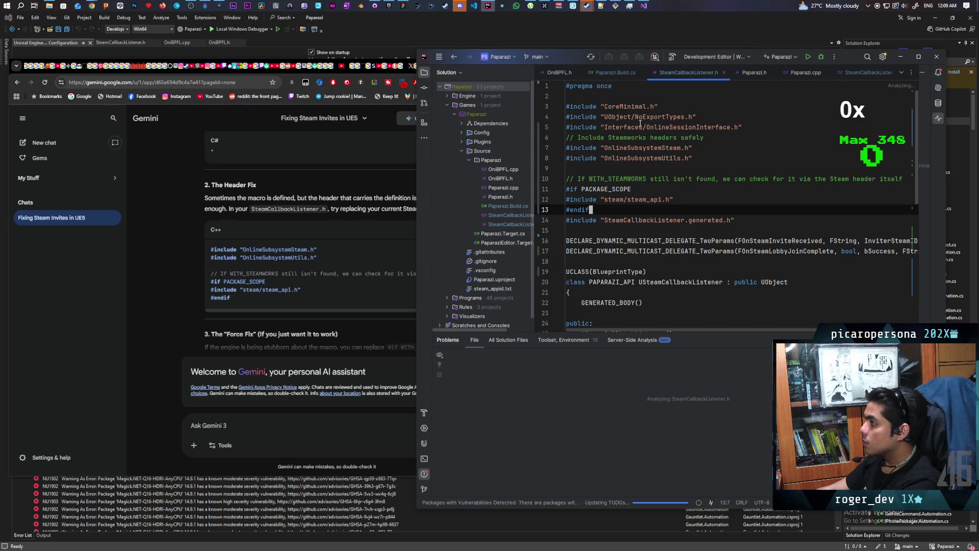
click(768, 44)
right_click(877, 122)
click(877, 126)
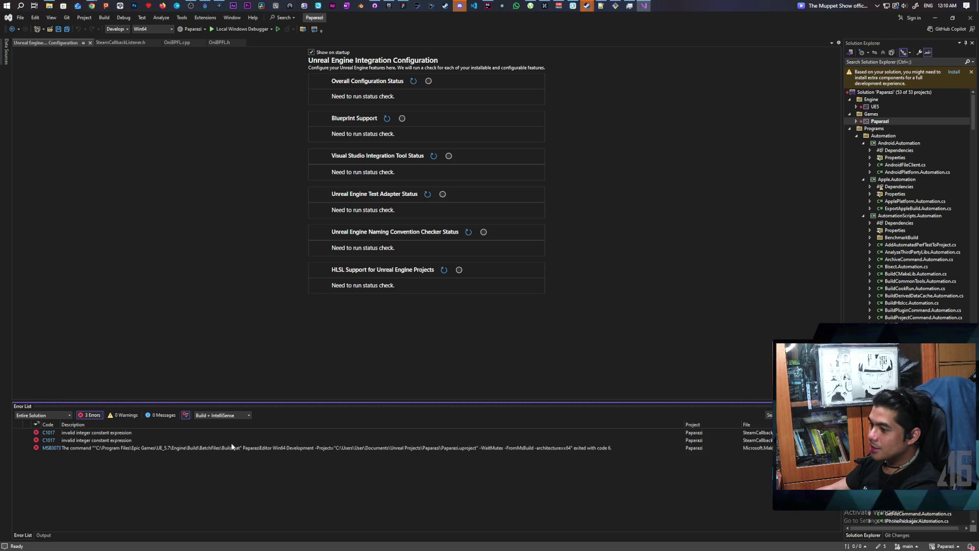
Inspect the first C1017 invalid integer constant expression error, then return to Rider.
click(96, 432)
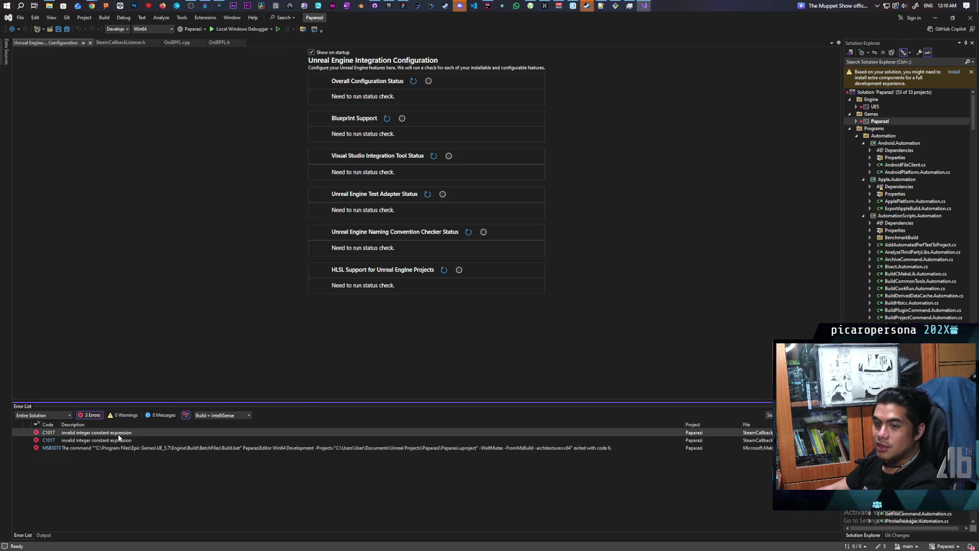
mouse_move(442, 21)
mouse_down()
mouse_move(444, 36)
mouse_move(335, 37)
mouse_up()
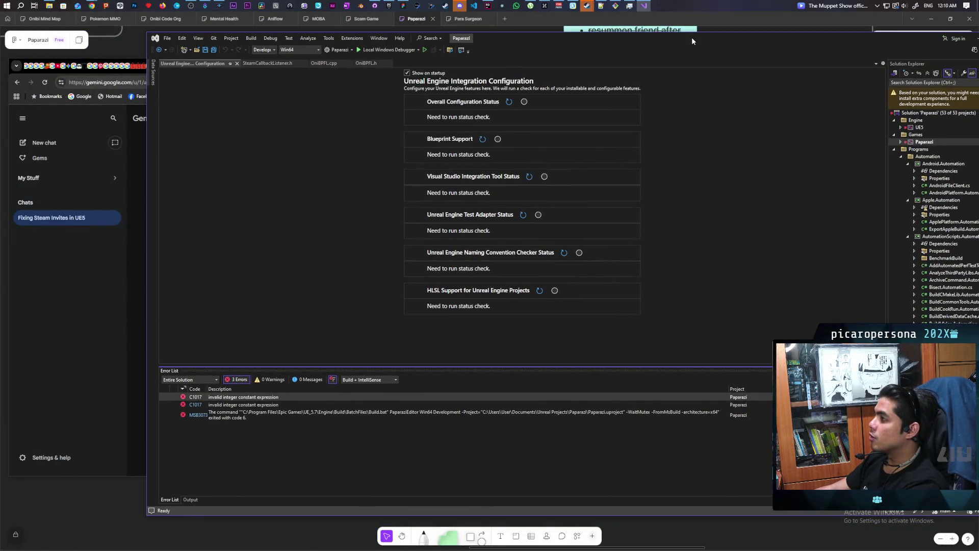
double_click(691, 38)
mouse_move(492, 7)
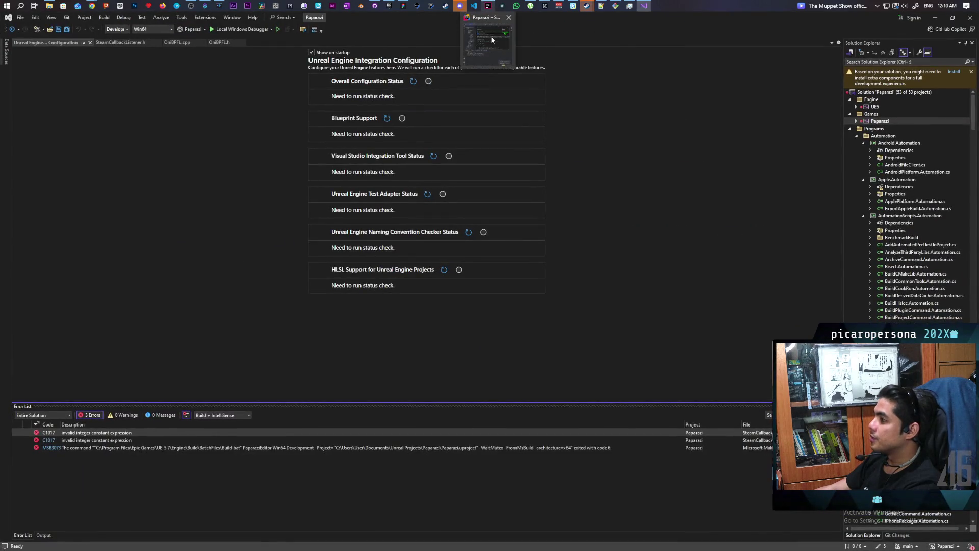
click(490, 36)
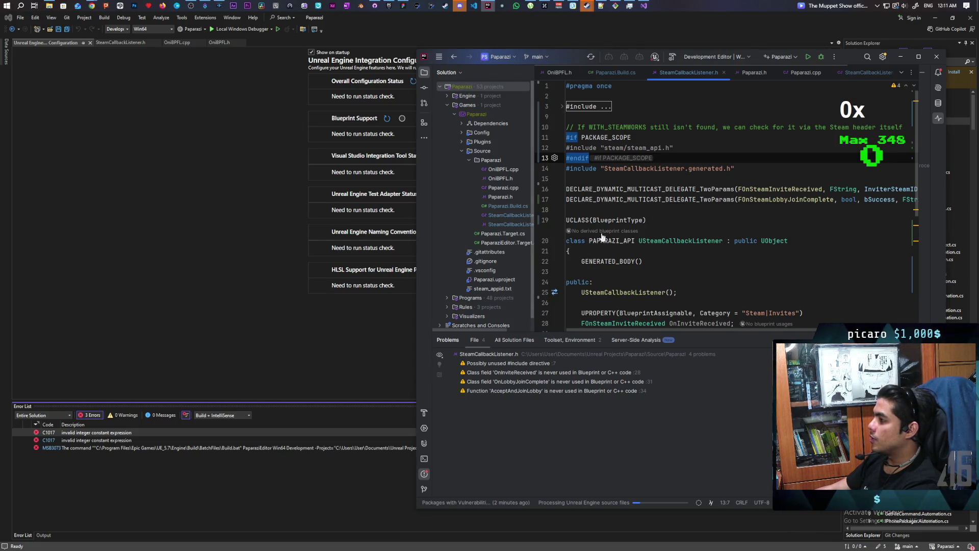
Scroll Gemini's reply to its Force Fix advice: check STEAM_SDK_VER instead of WITH_STEAMWORKS.
mouse_move(92, 6)
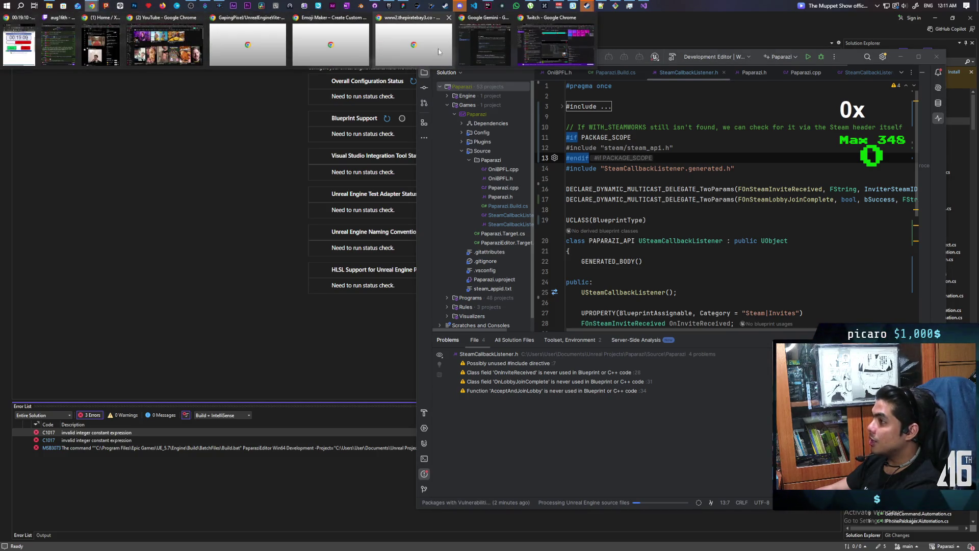
click(485, 51)
click(485, 51)
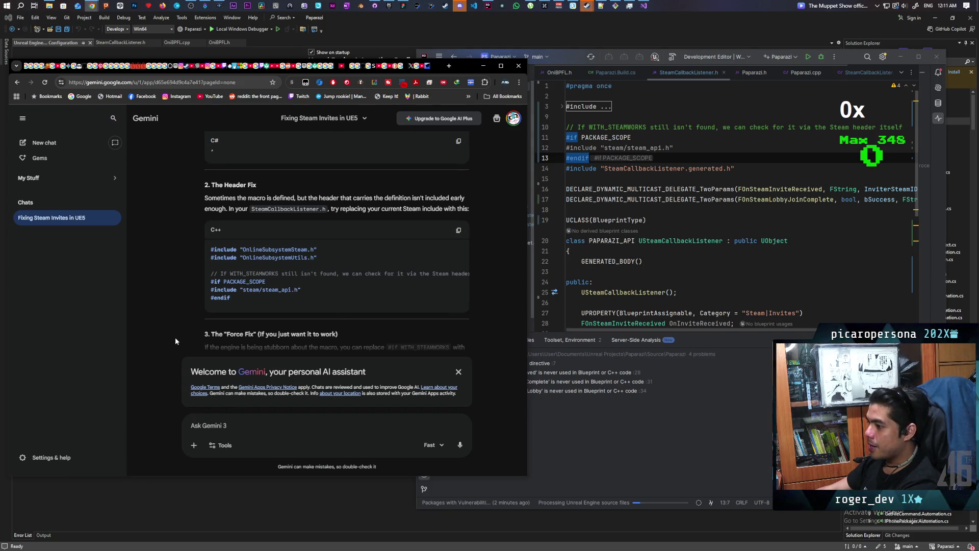
scroll(174, 336, down, 4)
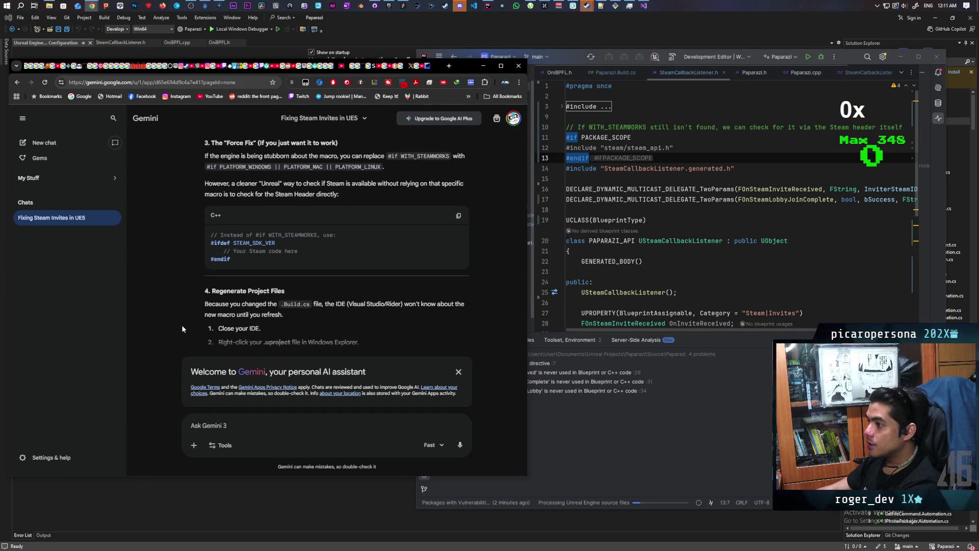
scroll(182, 328, up, 2)
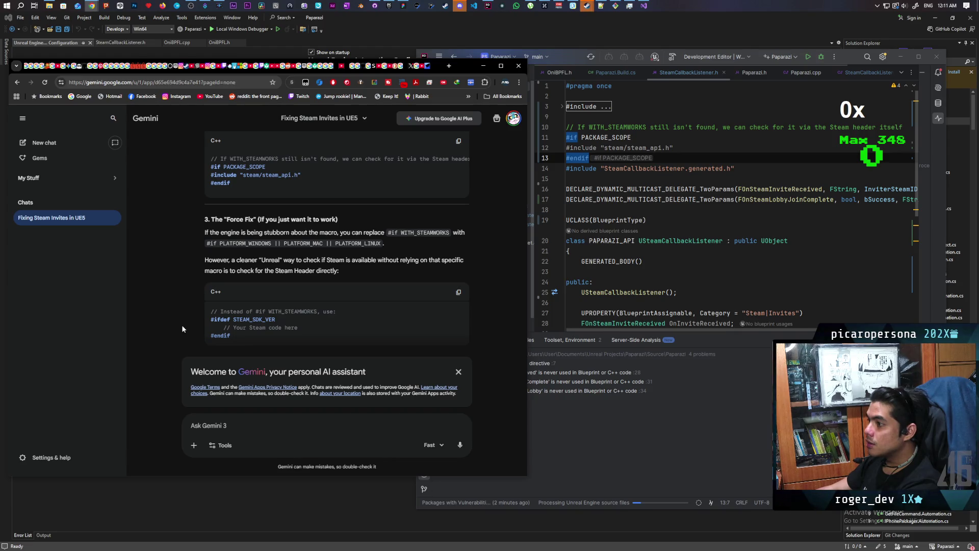
scroll(182, 329, down, 1)
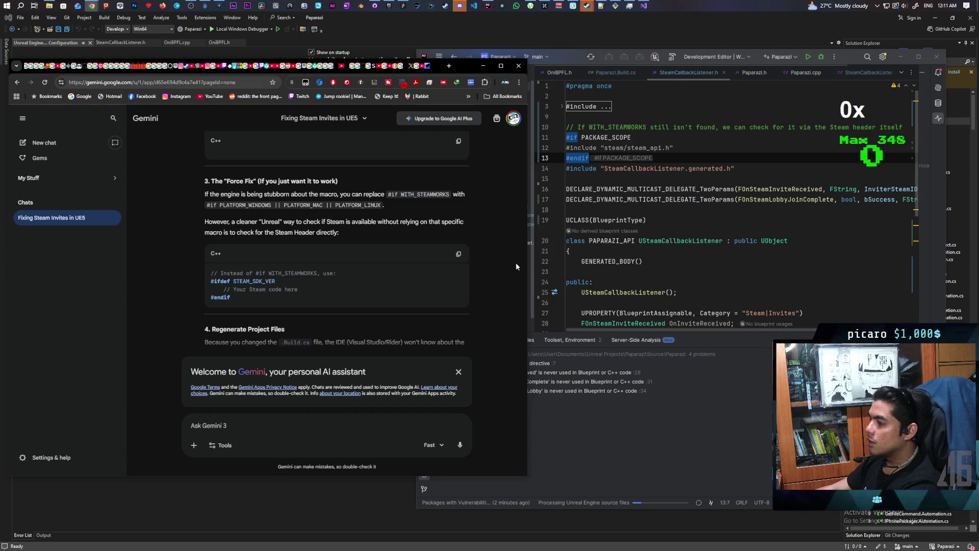
Undo the pasted header block in SteamCallbackListener.h, restoring its WITH_STEAMWORKS include guard.
click(656, 177)
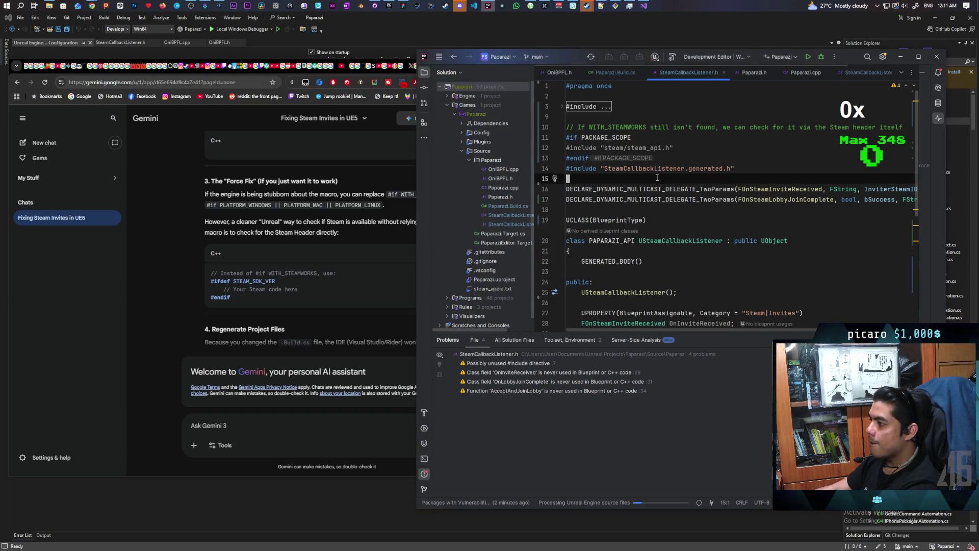
key(ctrl+z)
key(ctrl+z)
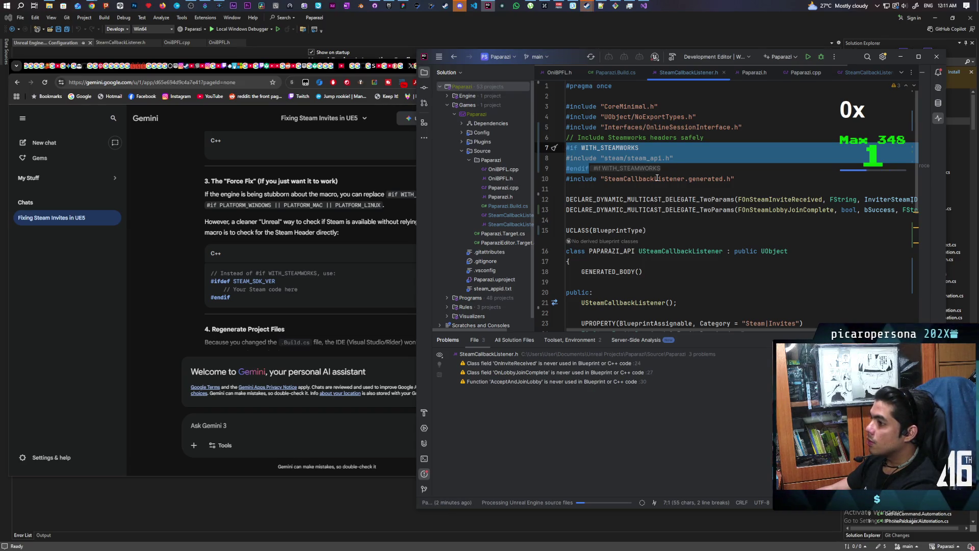
click(327, 252)
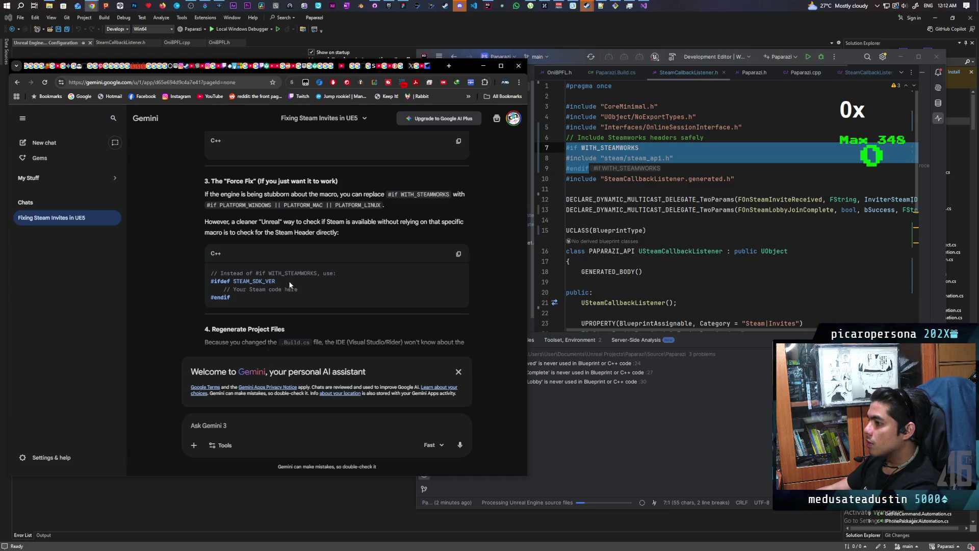
Replace WITH_STEAMWORKS on line 7 with the STEAM_SDK_VER macro copied from Gemini's answer.
double_click(271, 281)
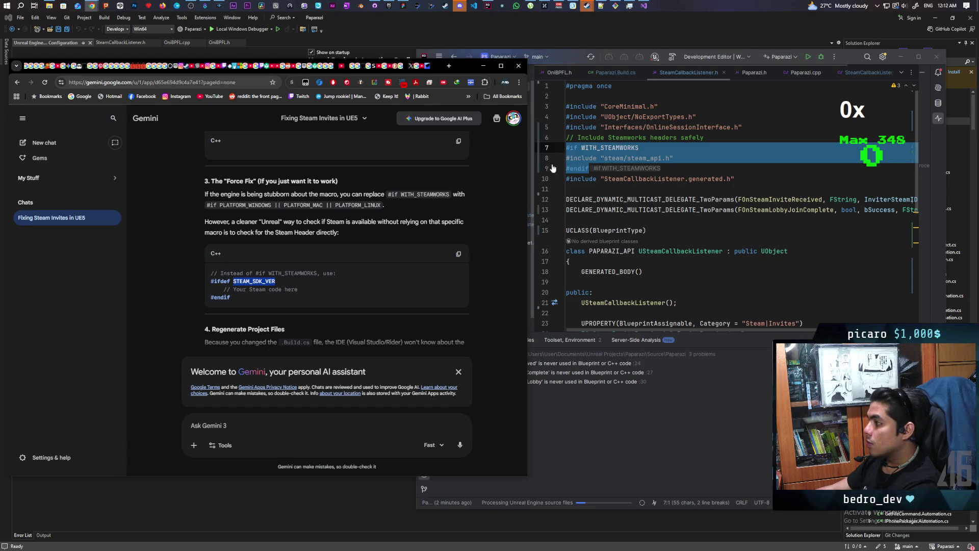
click(637, 148)
drag(639, 148, 582, 148)
key(ctrl+v)
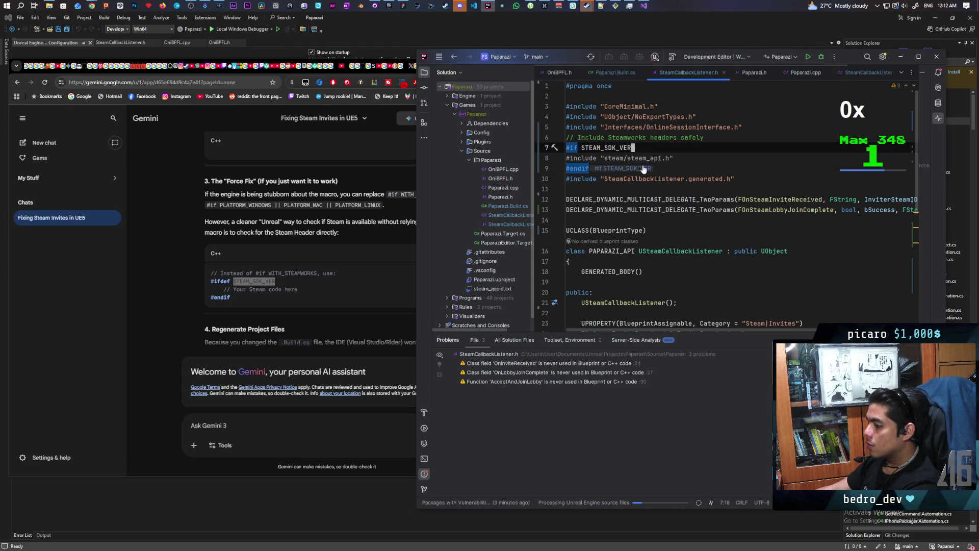
Rebuild the Paparazi project in Visual Studio, which ends with 3 errors.
click(574, 20)
right_click(880, 121)
click(867, 128)
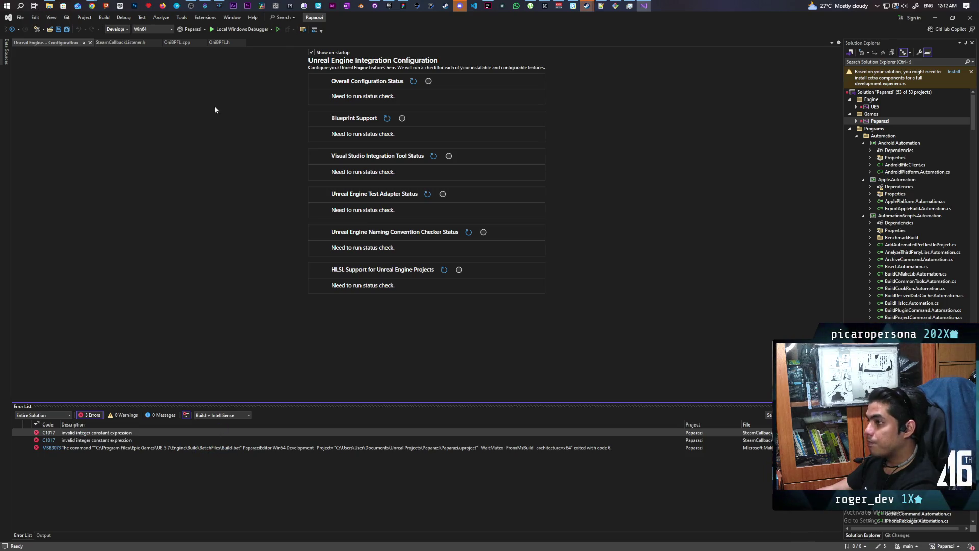
Ask Gemini about the pasted 'invalid integer constant expression' build error.
mouse_move(91, 5)
click(497, 58)
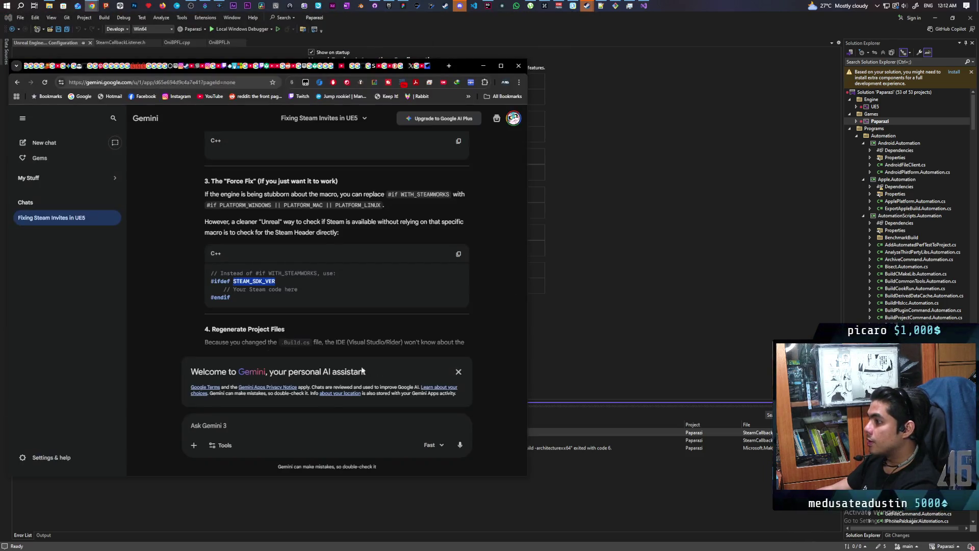
key(ctrl+v)
key(Return)
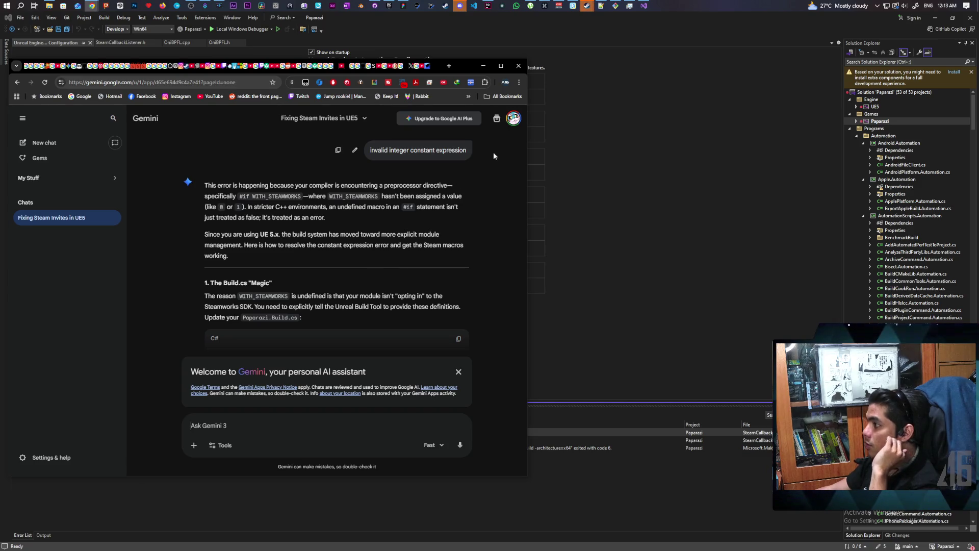
click(488, 5)
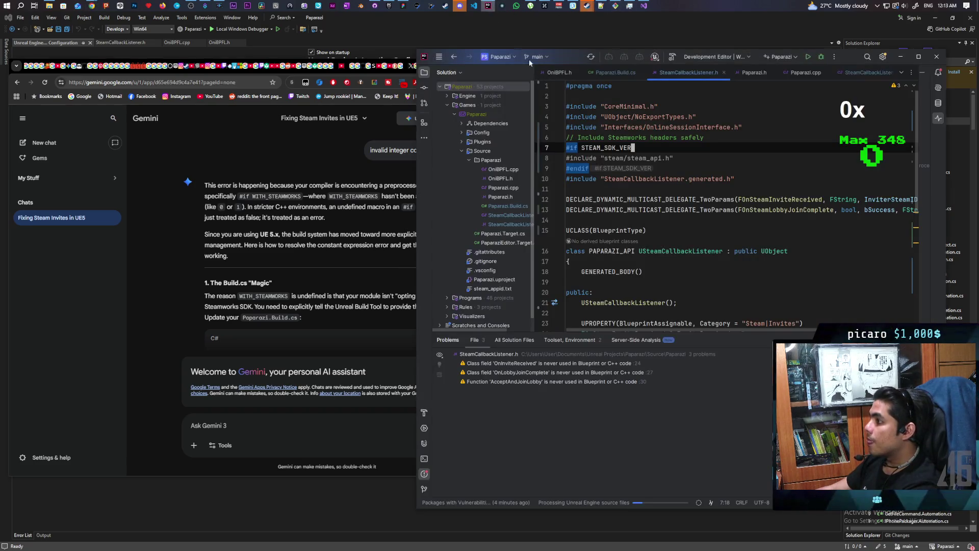
Delete the #if STEAM_SDK_VER and #endif lines around the steam/steam_api.h include.
key(Left)
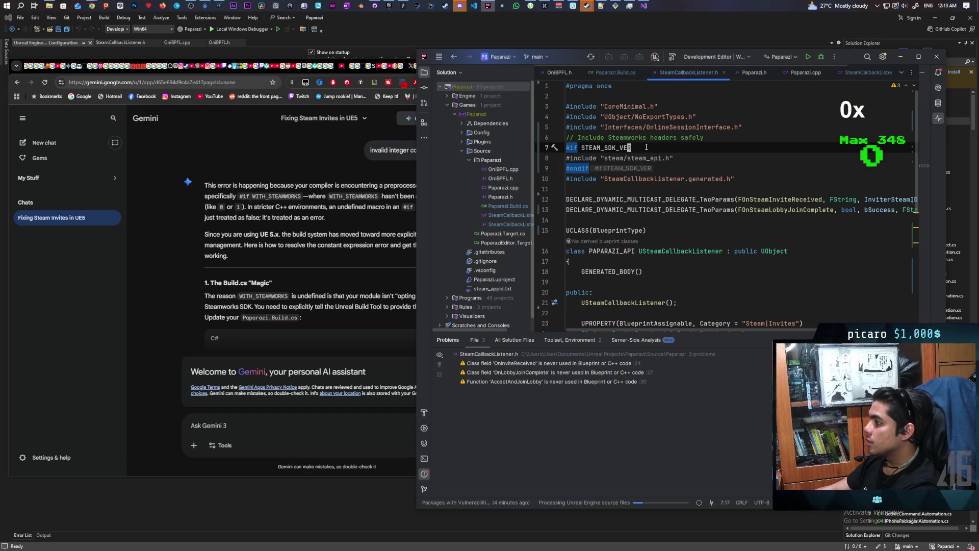
key(ctrl+x)
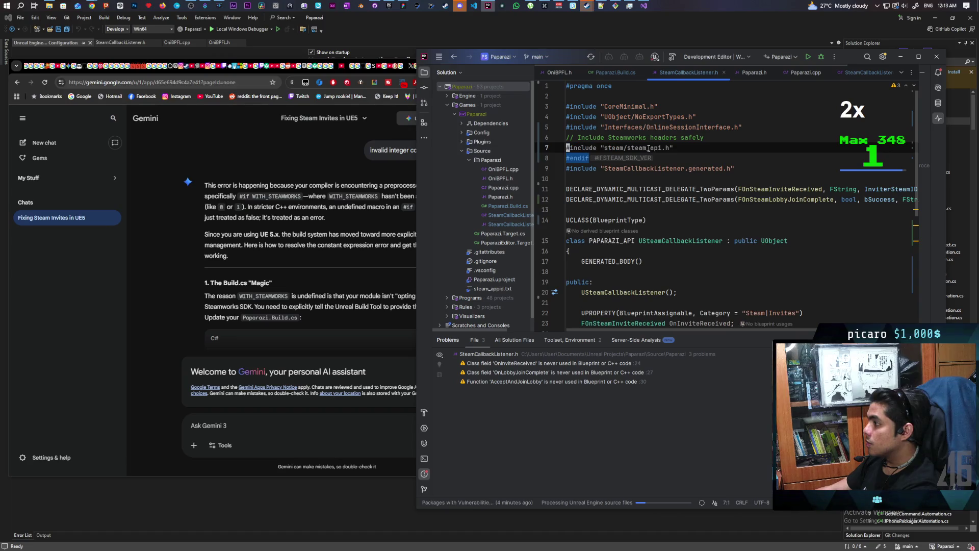
click(666, 158)
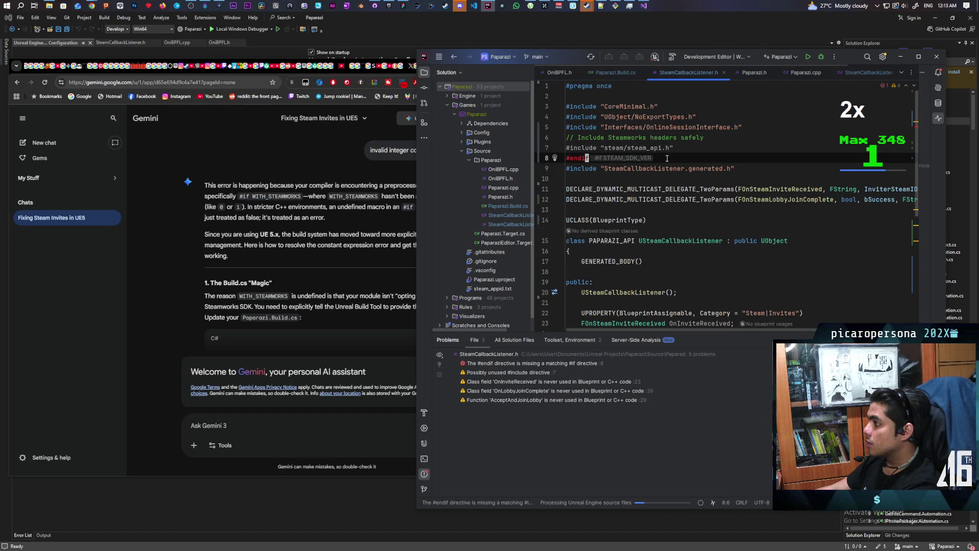
key(ctrl+x)
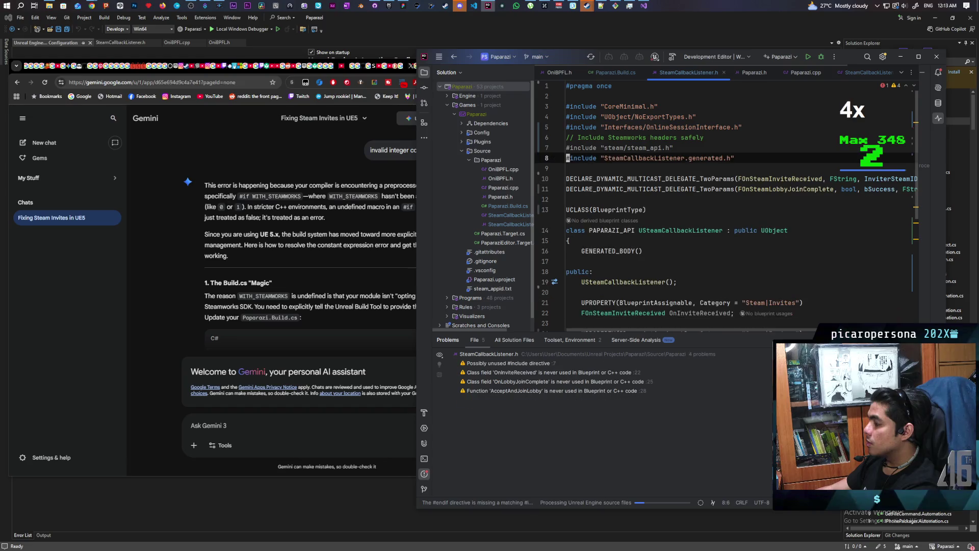
Review the now-unguarded include lines and the delegate declaration in SteamCallbackListener.h.
click(680, 148)
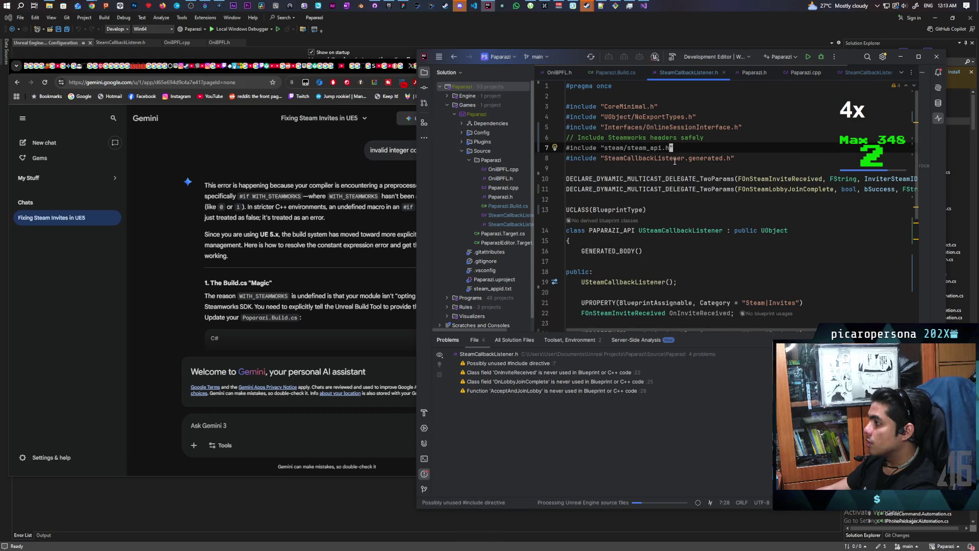
double_click(644, 148)
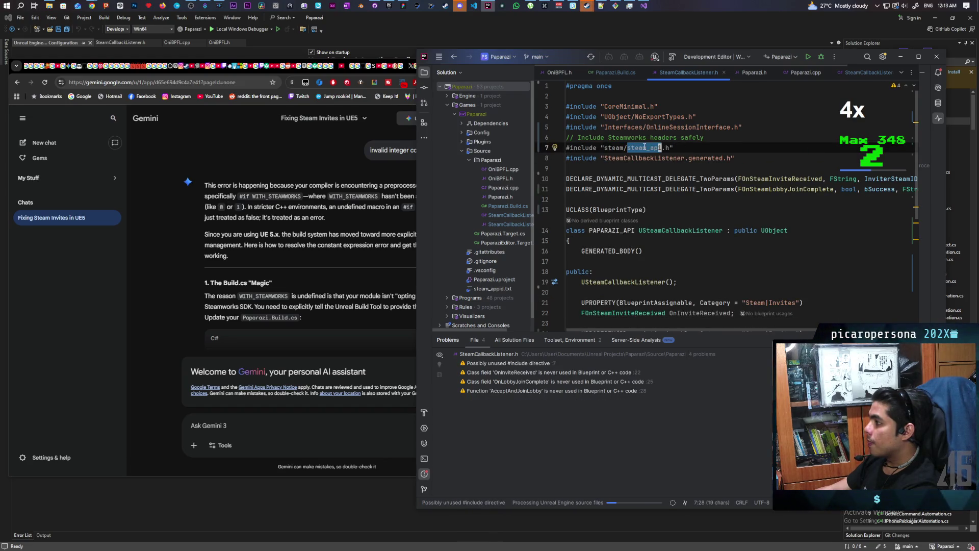
click(687, 149)
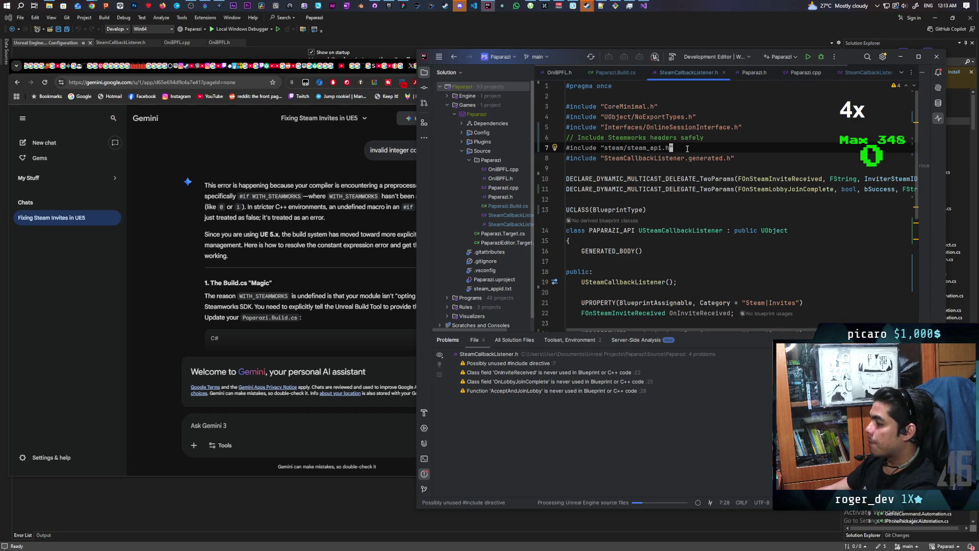
double_click(584, 154)
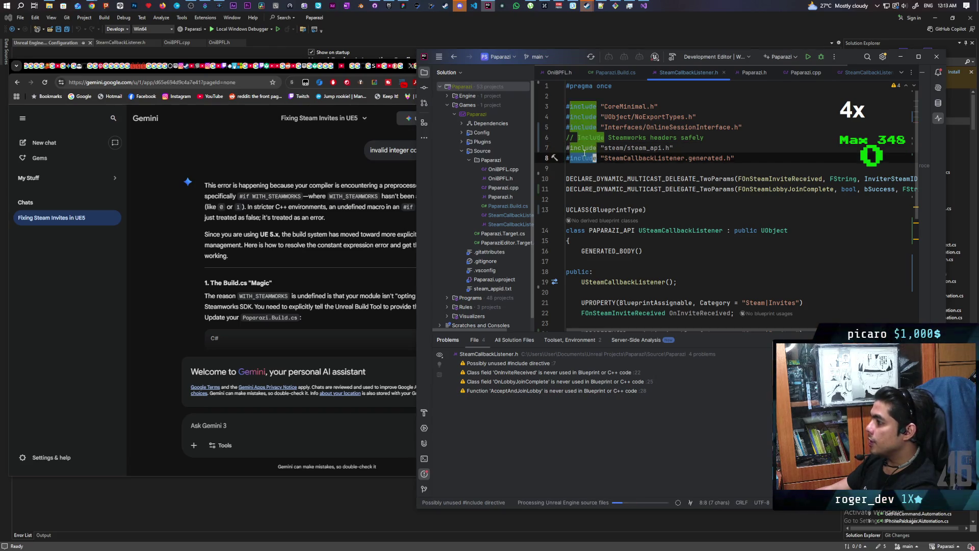
double_click(581, 147)
click(601, 189)
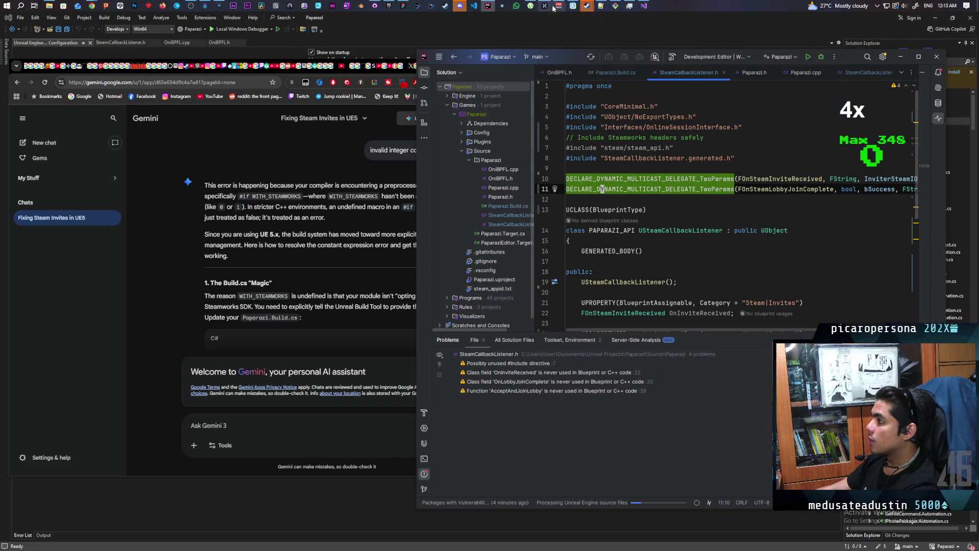
mouse_move(488, 7)
click(645, 7)
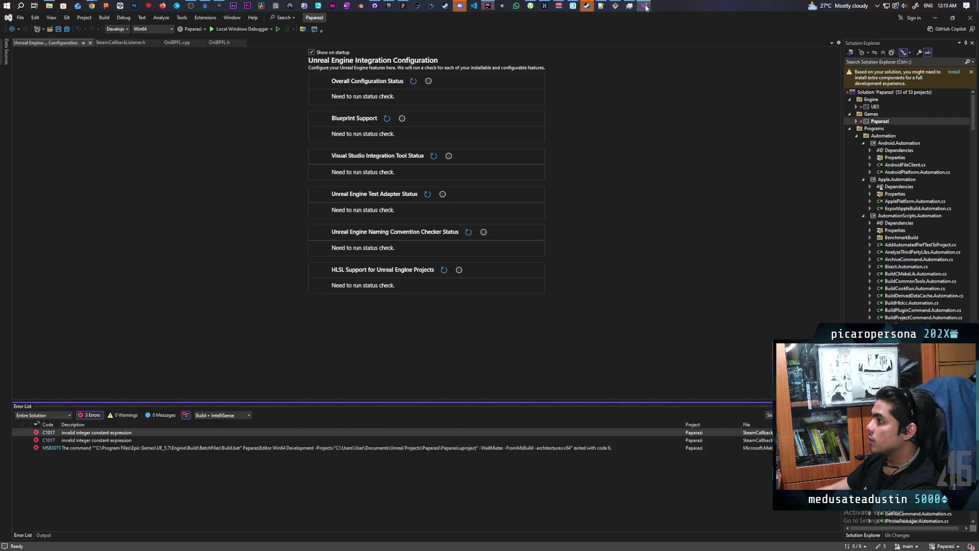
Build Paparazi again, now failing with four WITH_STEAMWORKS C4668 errors plus MSB3073.
right_click(879, 121)
click(866, 128)
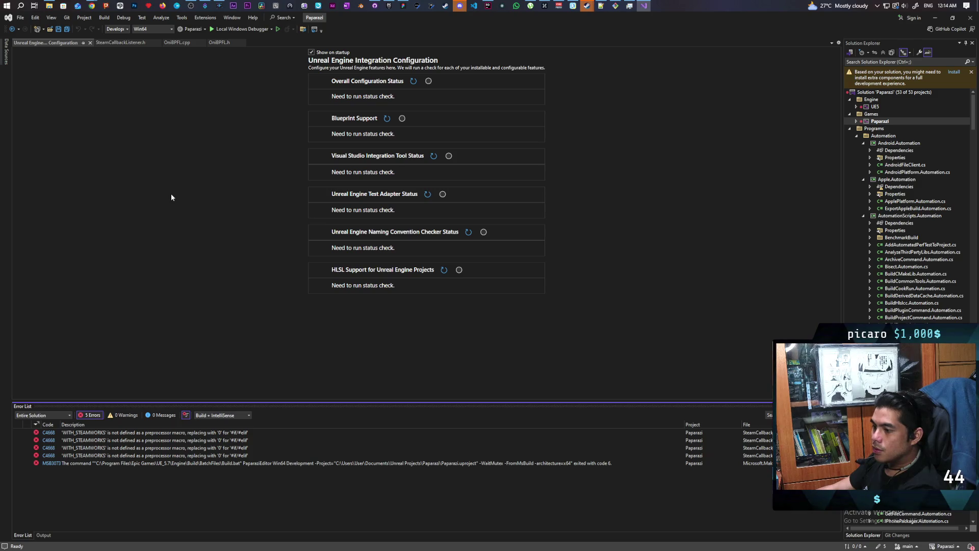
Delete the #if WITH_STEAMWORKS and #endif lines around the OnSteamInviteReceived STEAM_CALLBACK in the header.
click(936, 17)
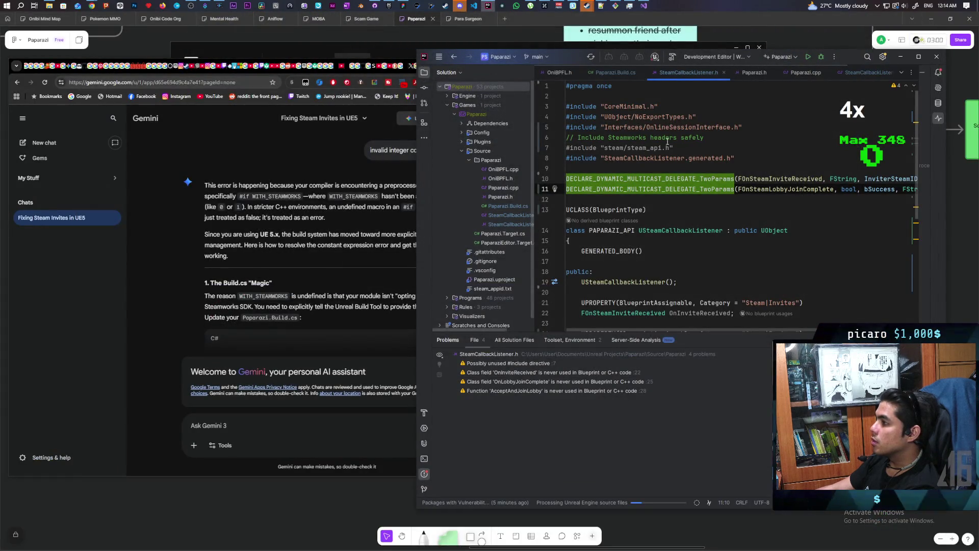
scroll(700, 137, down, 3)
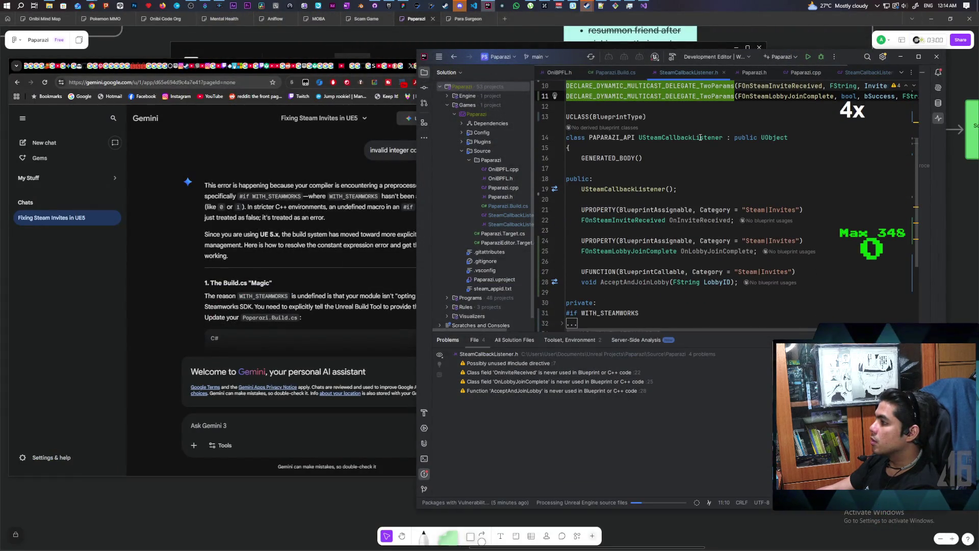
scroll(700, 137, down, 3)
scroll(700, 140, down, 1)
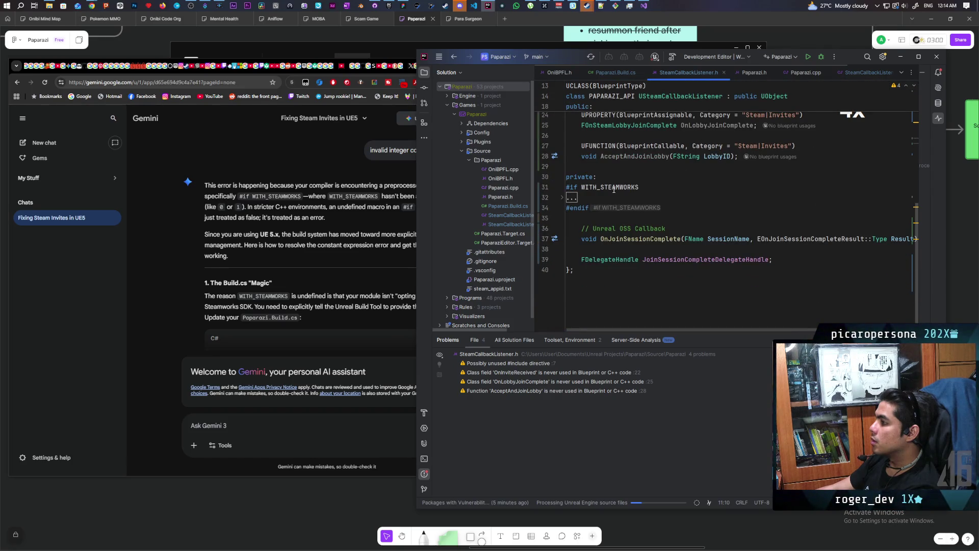
click(561, 198)
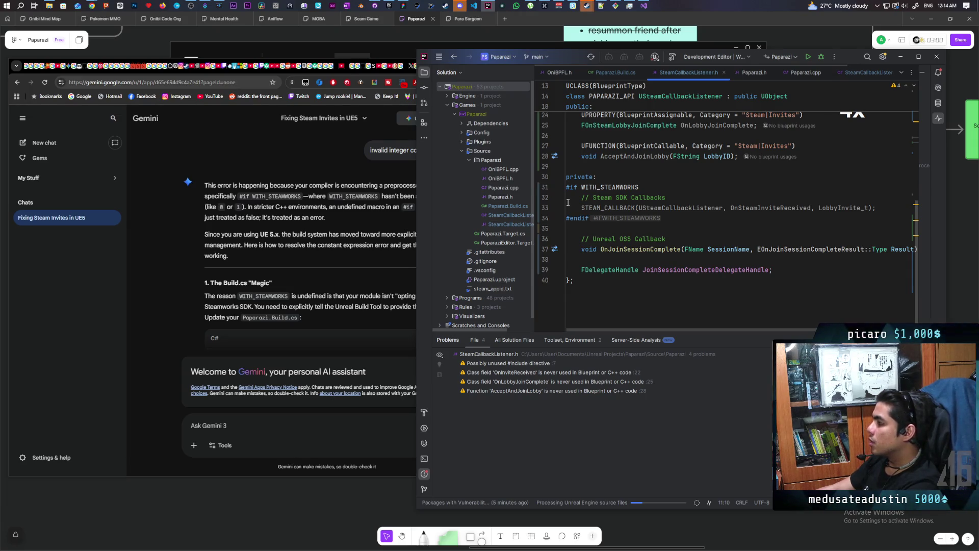
click(647, 187)
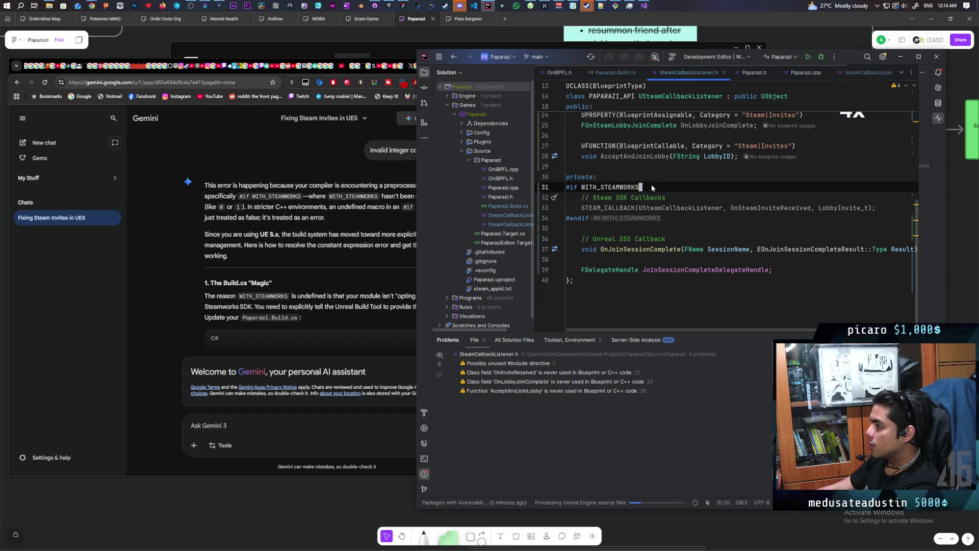
key(ctrl+x)
key(Down)
key(Down)
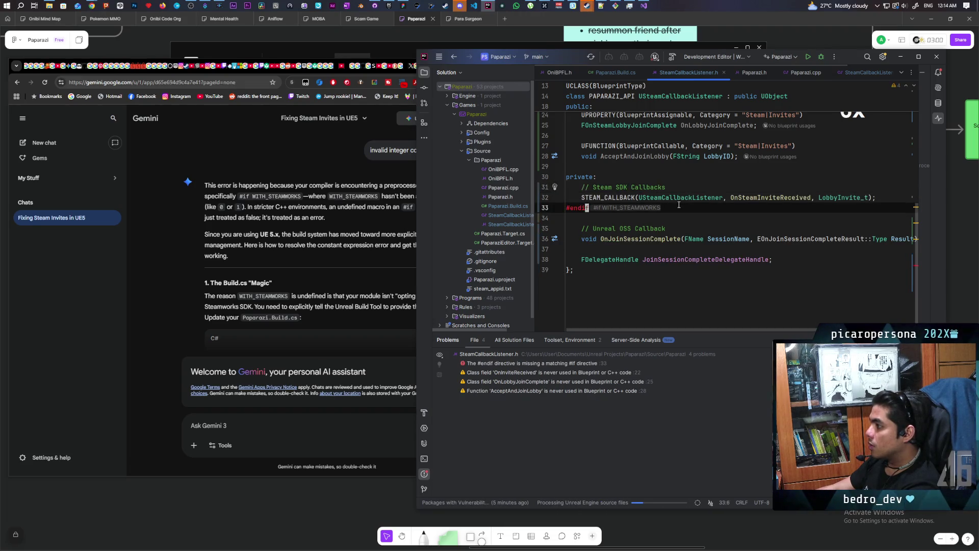
key(ctrl+x)
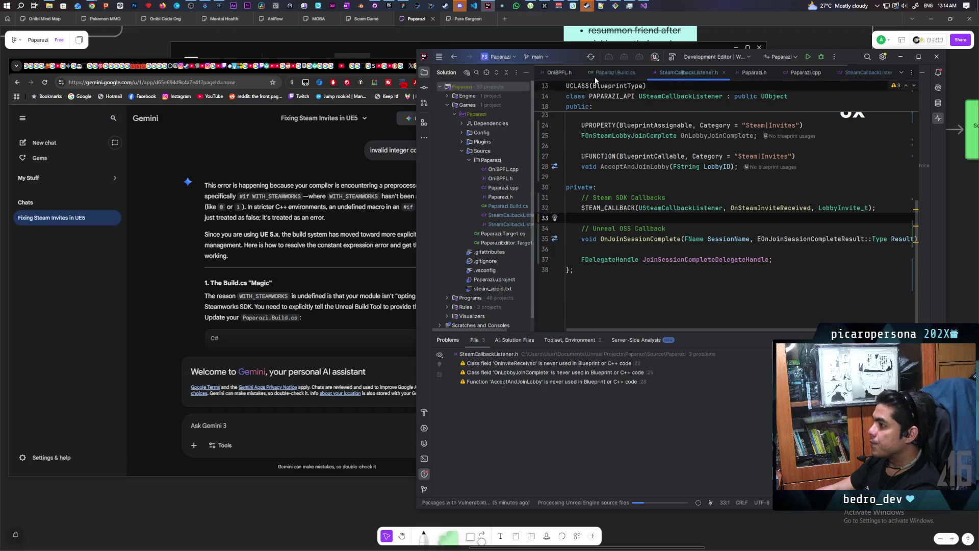
click(643, 6)
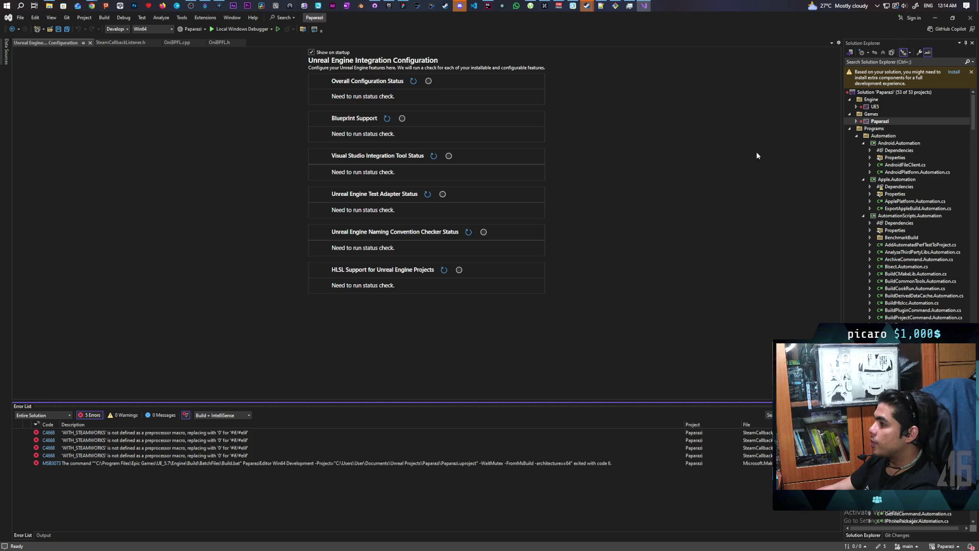
Rebuild Paparazi and open SteamCallbackListener.cpp at the first WITH_STEAMWORKS C4668 error.
right_click(877, 121)
click(873, 129)
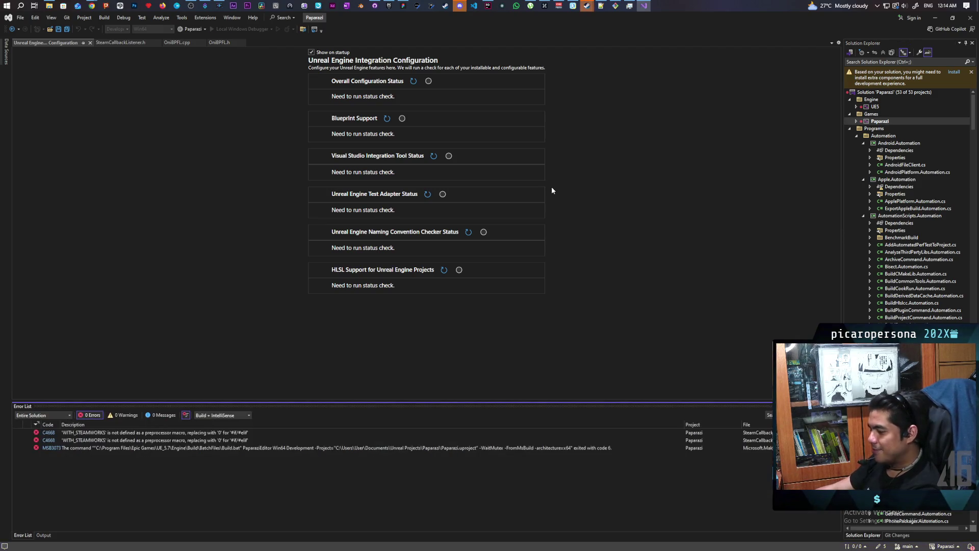
double_click(123, 433)
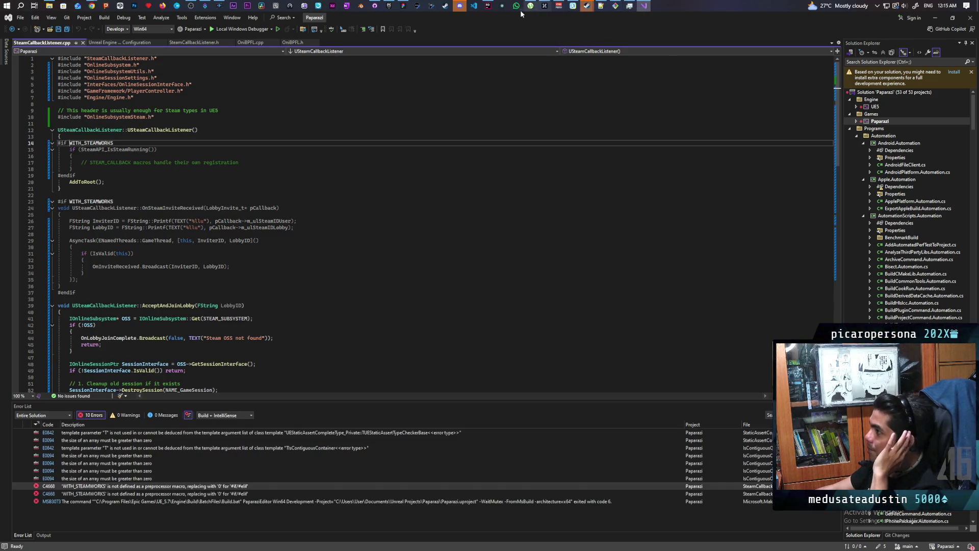
In SteamCallbackListener.cpp, delete the constructor's #if WITH_STEAMWORKS and #endif lines.
click(487, 6)
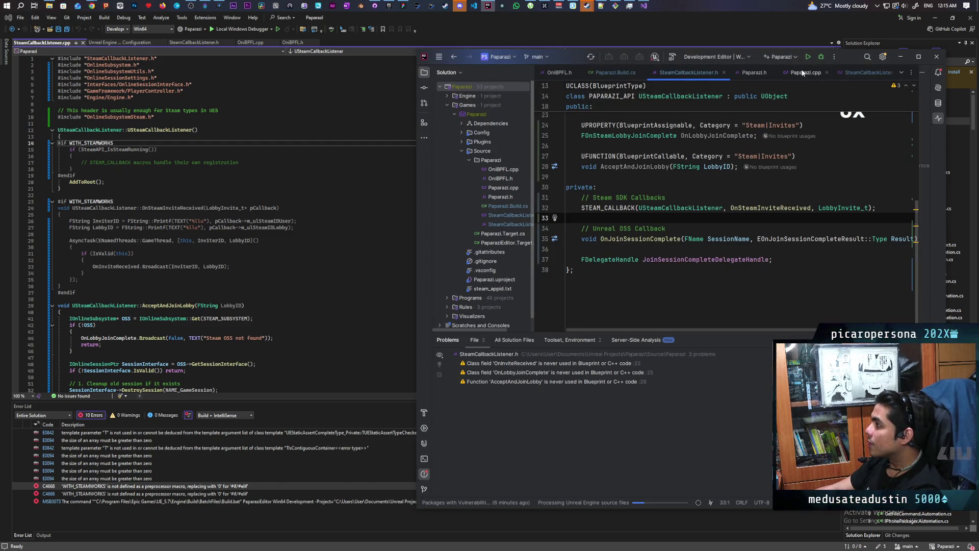
click(867, 72)
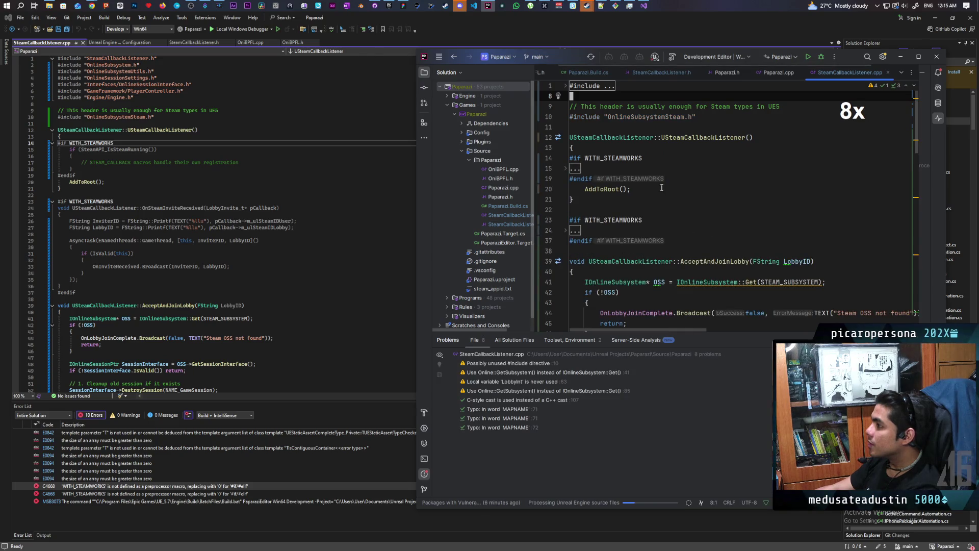
click(565, 170)
click(666, 157)
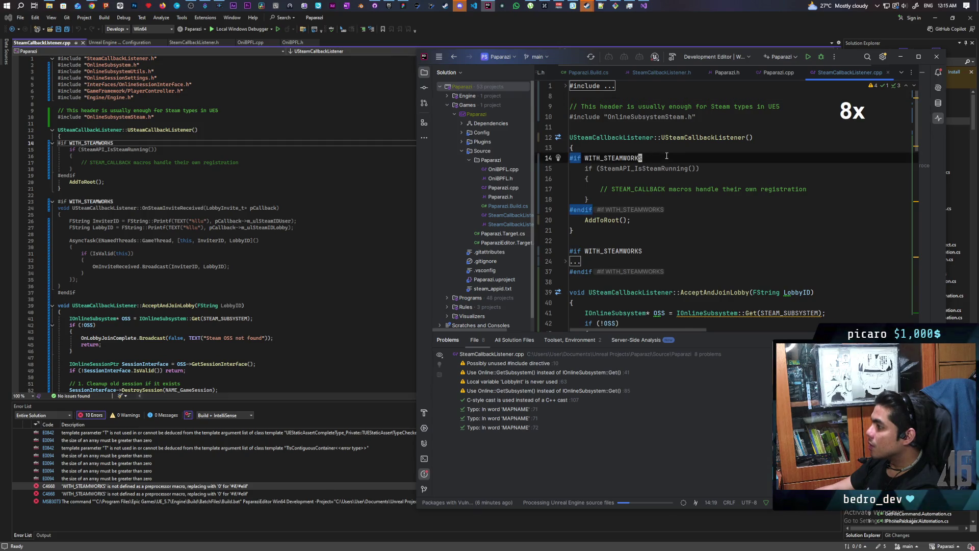
key(ctrl+x)
key(Down)
key(Down)
key(Down)
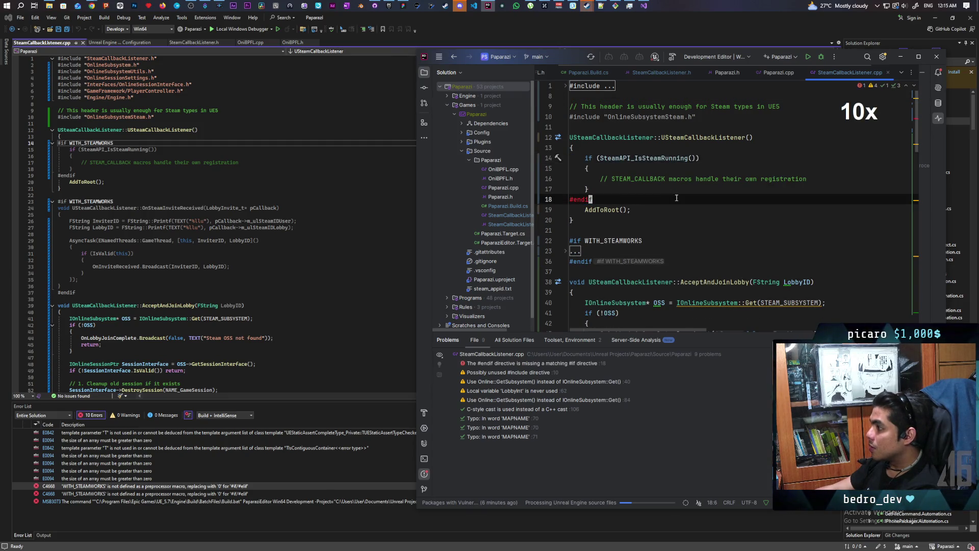
key(ctrl+x)
Delete the #if WITH_STEAMWORKS and #endif lines surrounding OnSteamInviteReceived.
scroll(673, 225, down, 1)
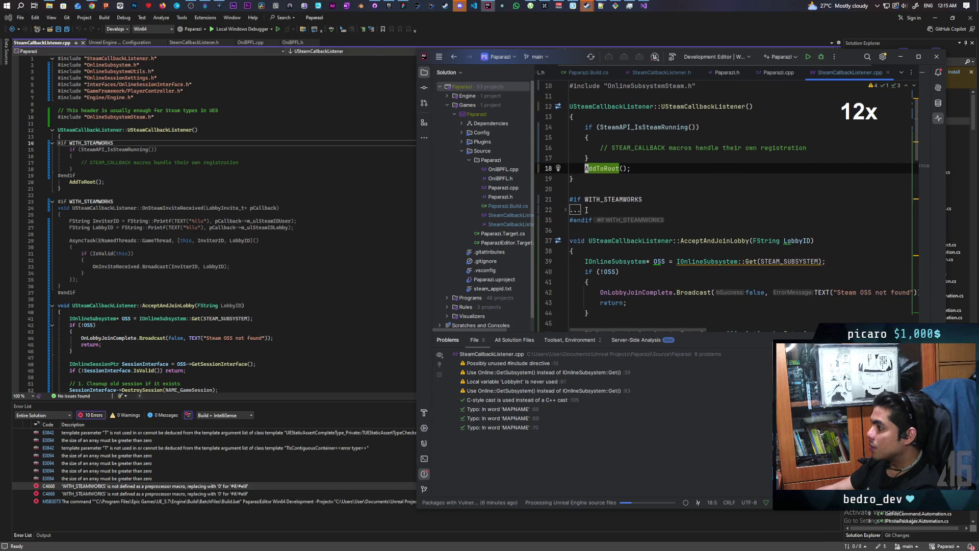
click(566, 212)
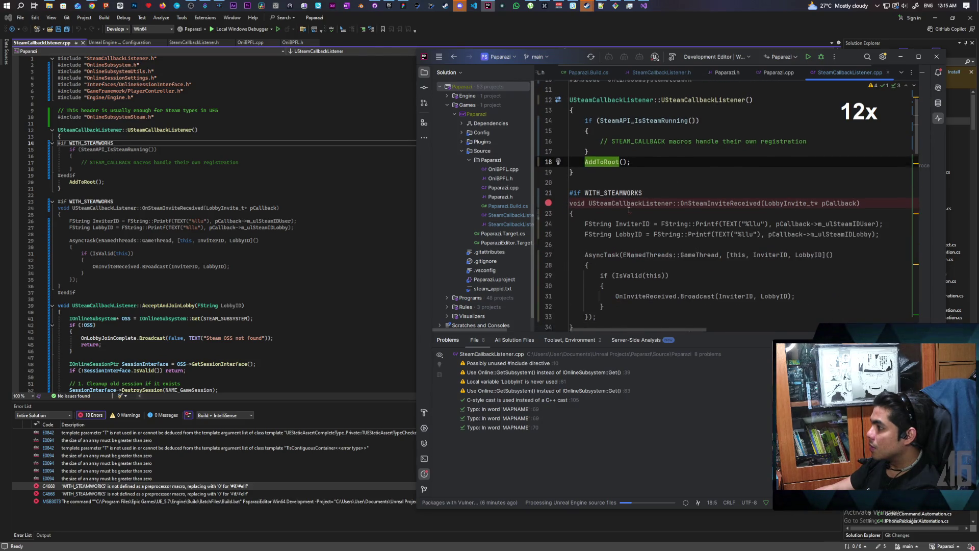
scroll(559, 193, down, 1)
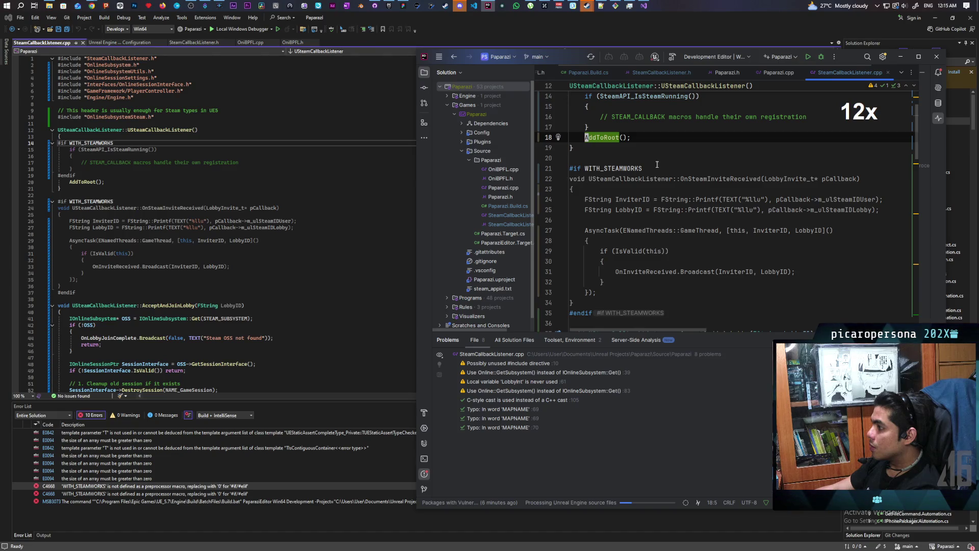
click(640, 169)
key(ctrl+x)
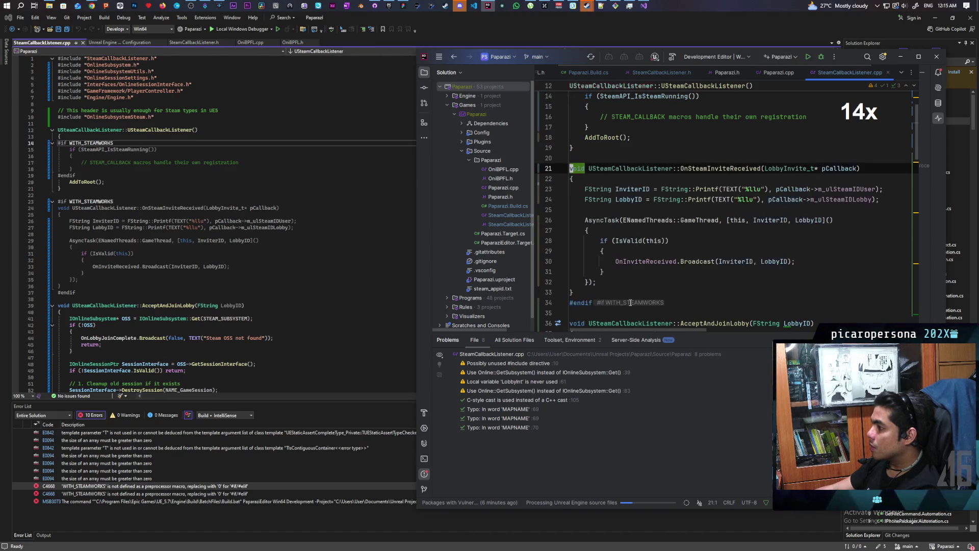
click(607, 301)
key(ctrl+x)
scroll(632, 258, down, 10)
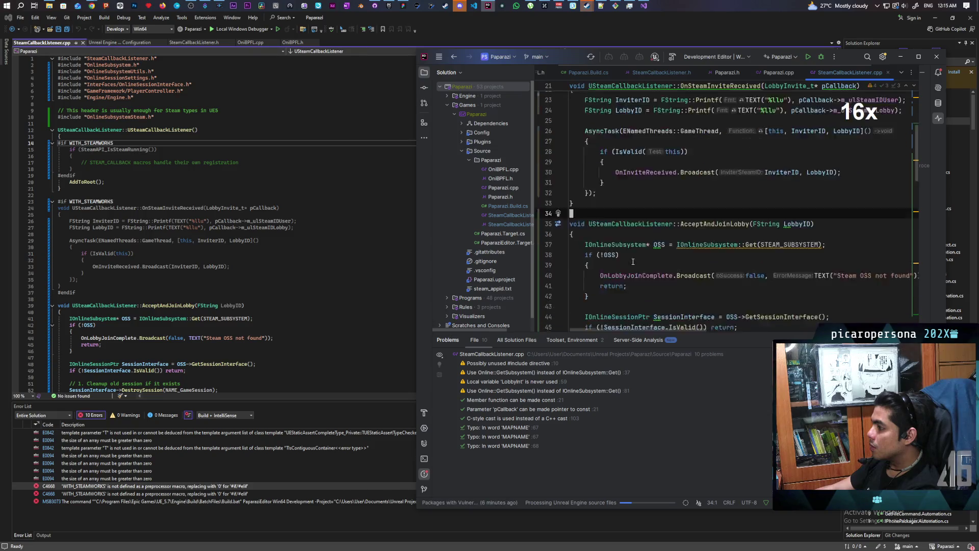
scroll(632, 258, down, 10)
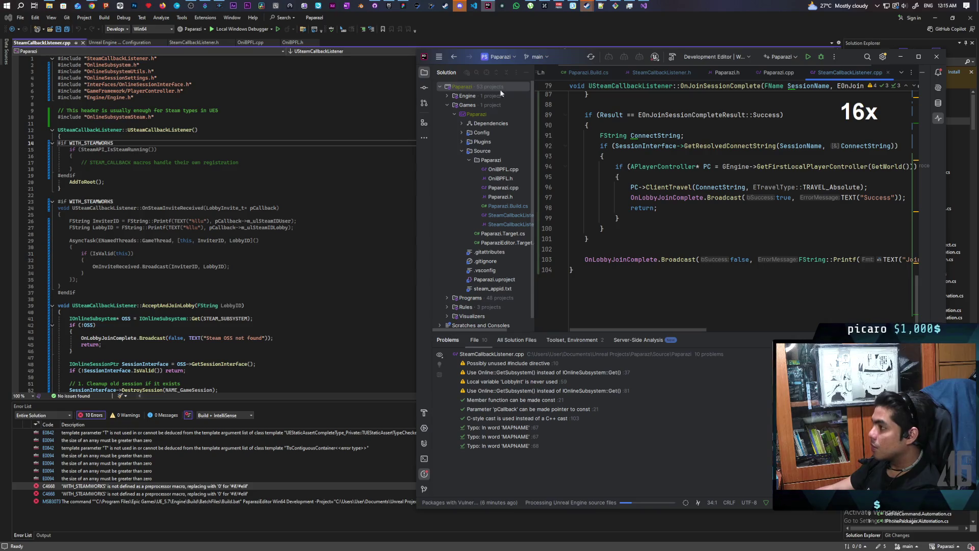
click(500, 33)
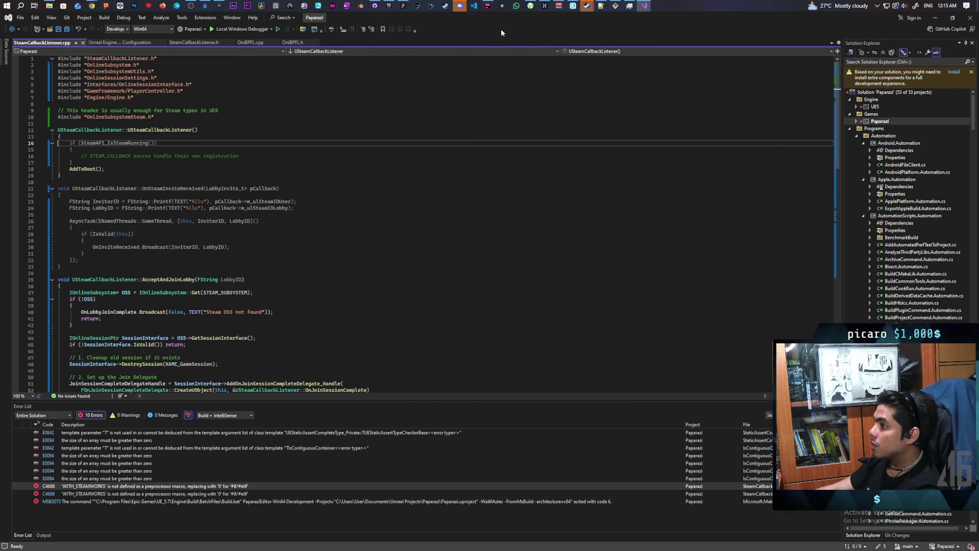
Build Paparazi successfully, with 1 succeeded and 0 failed.
right_click(880, 121)
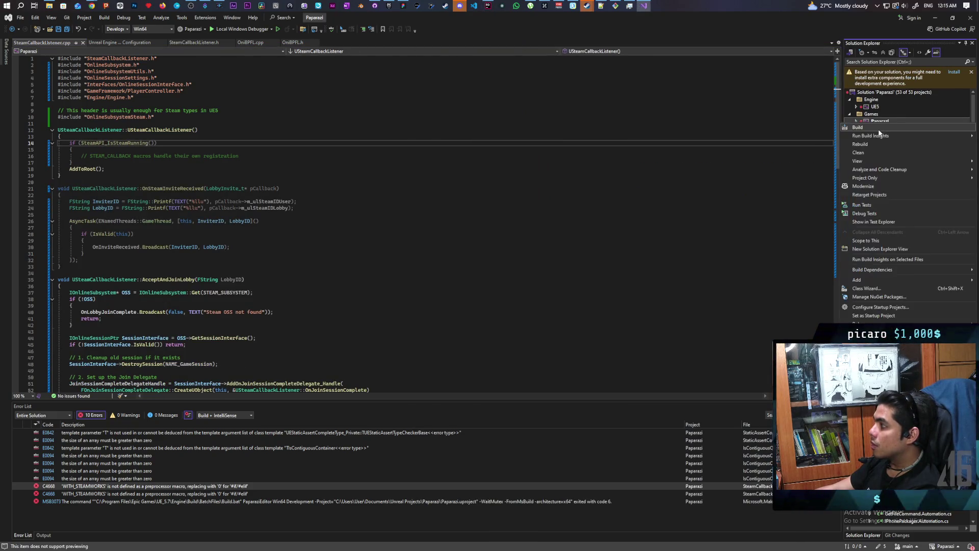
click(867, 128)
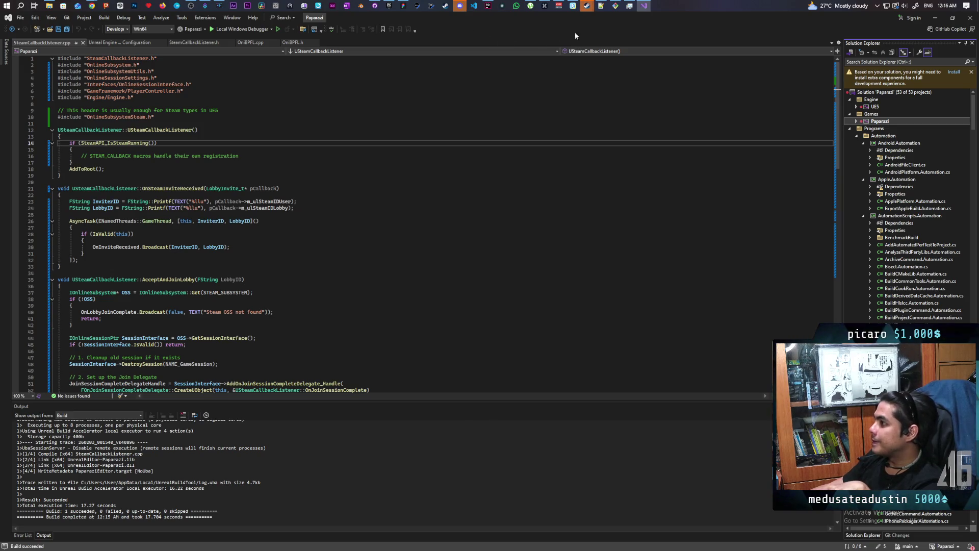
click(390, 7)
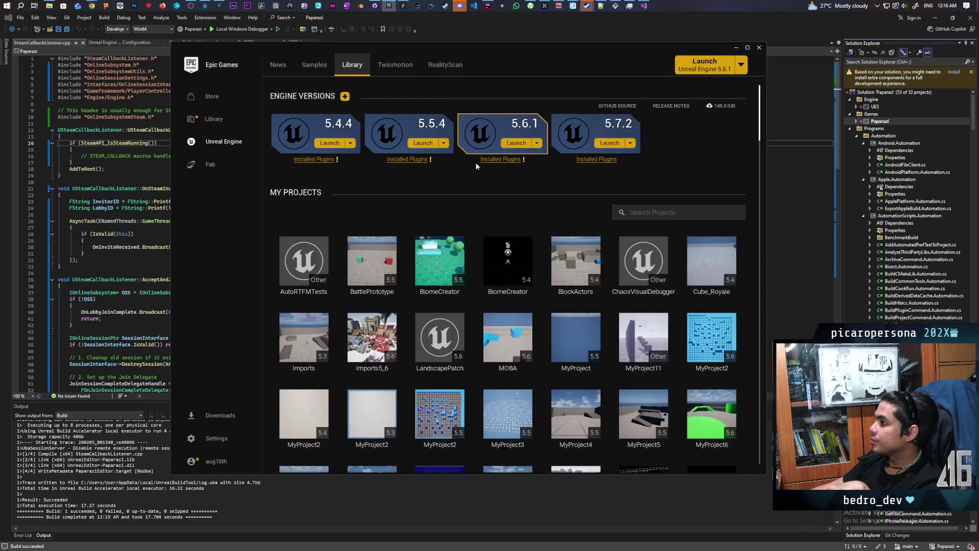
Launch the Paparazi project from My Projects into Unreal Editor 5.7.2.
scroll(493, 343, down, 10)
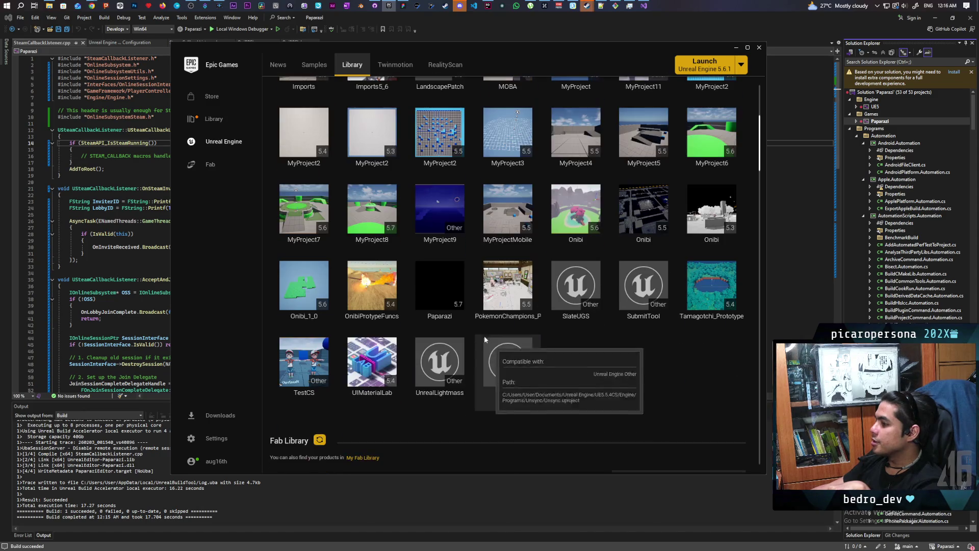
double_click(448, 283)
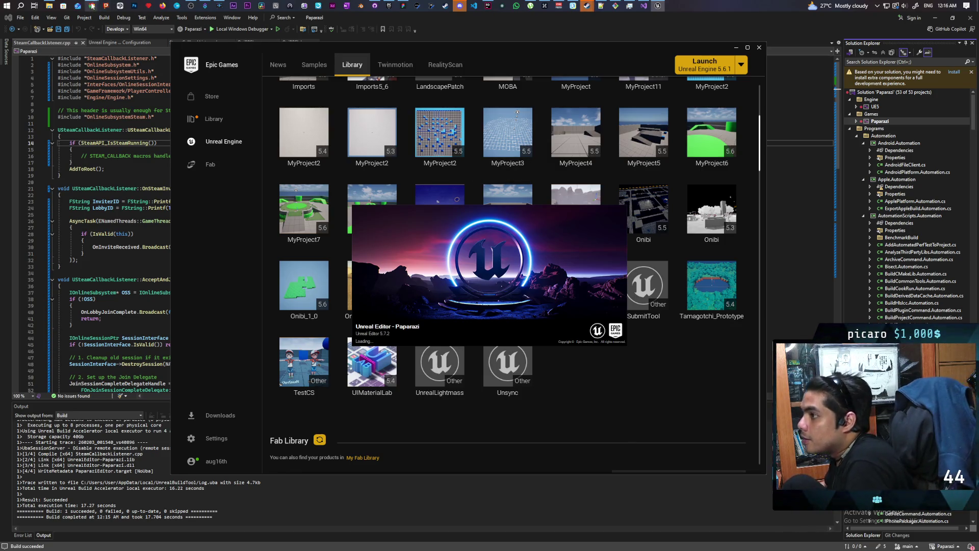
mouse_move(92, 5)
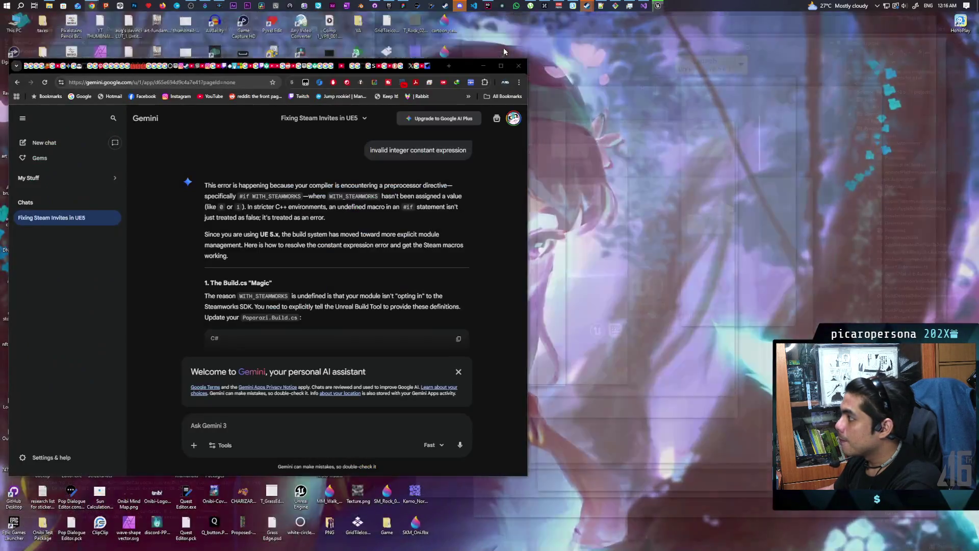
Ask Gemini which delegates to subscribe to and what to call when the player clicks accept.
click(504, 47)
text(ok i finally got it to)
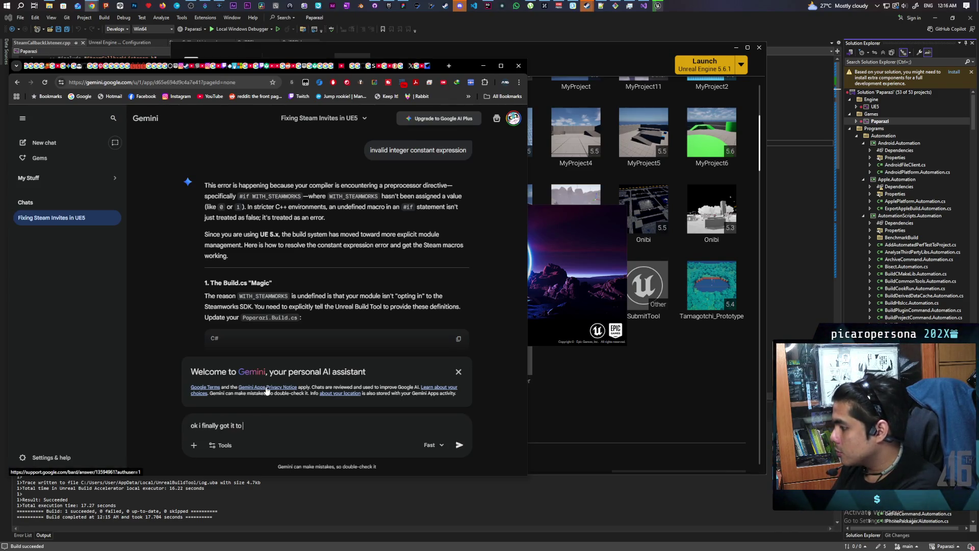
text(compile)
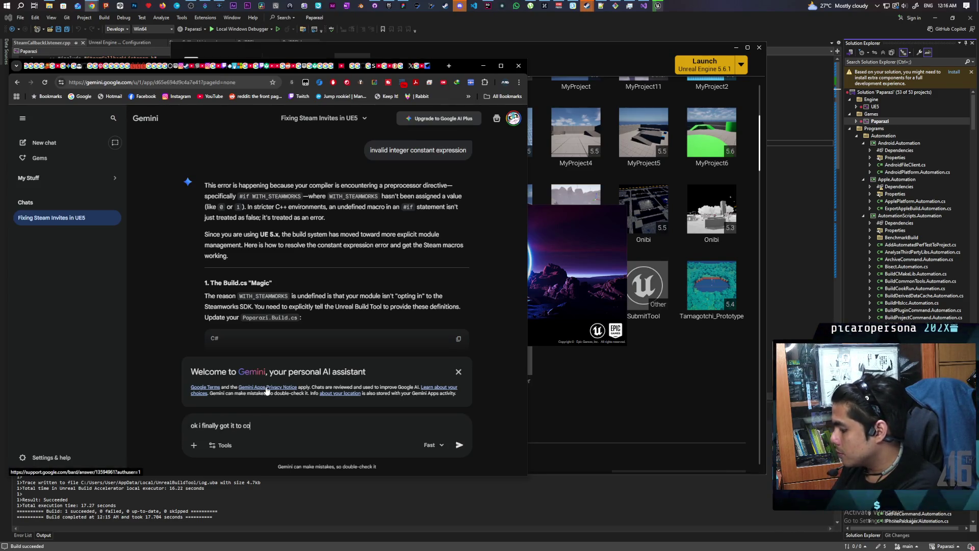
text( which delegate)
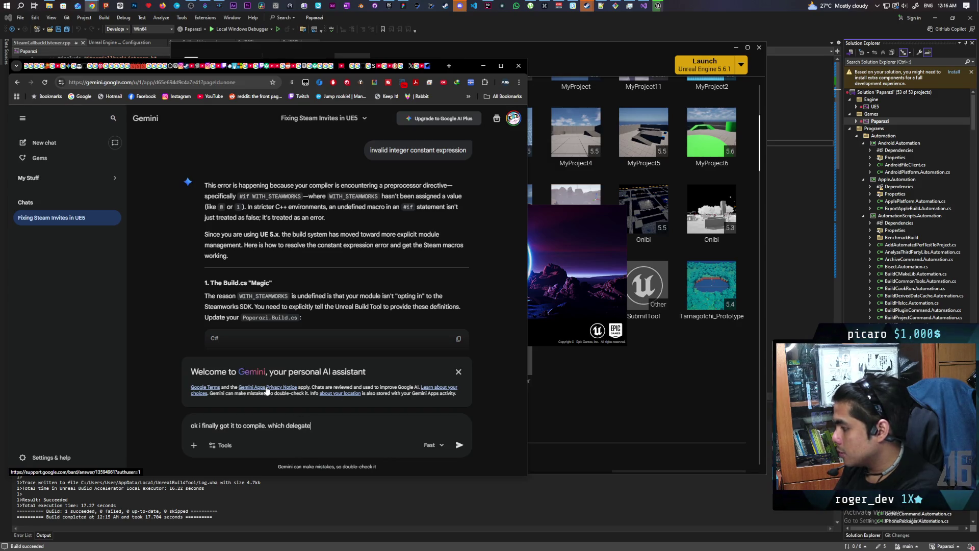
text(s do i subscribe t)
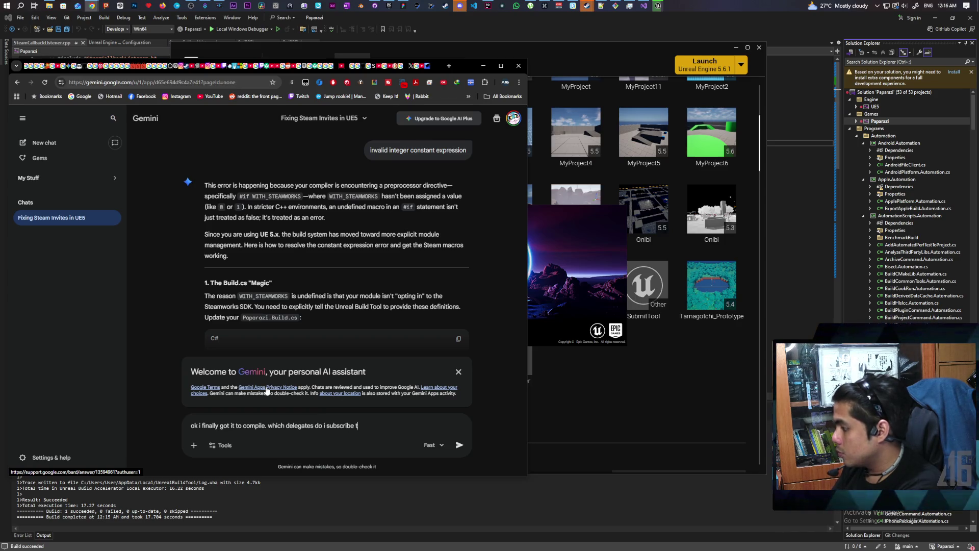
text(o and which functions do i call)
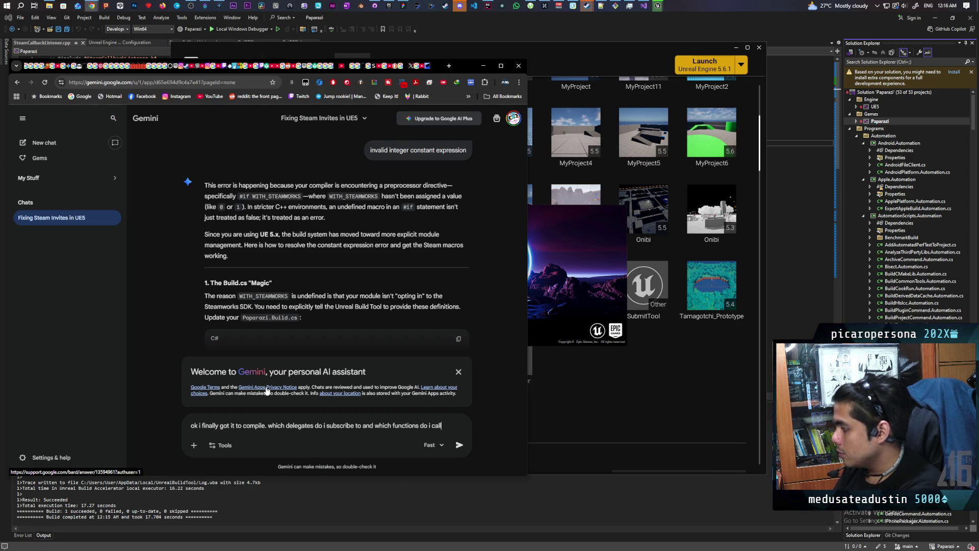
text( on player)
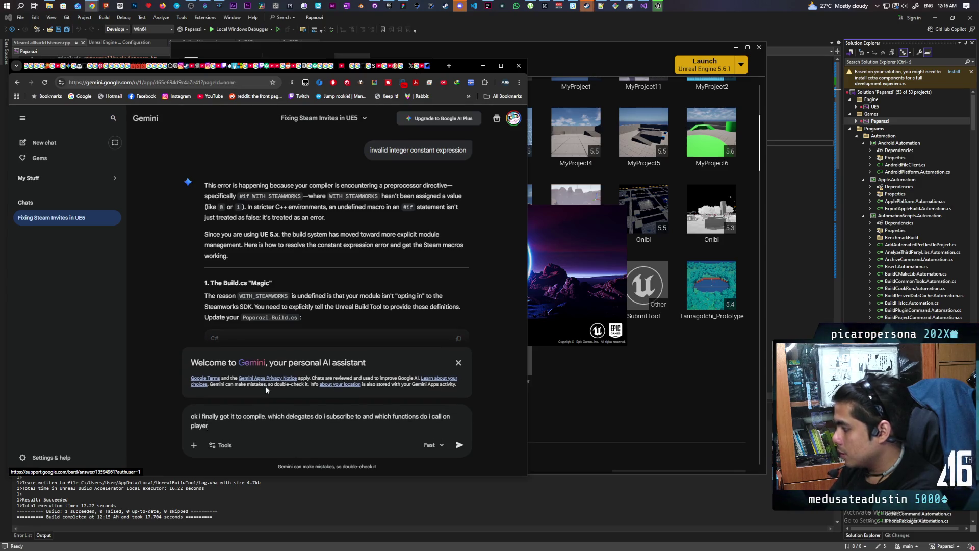
text( accept)
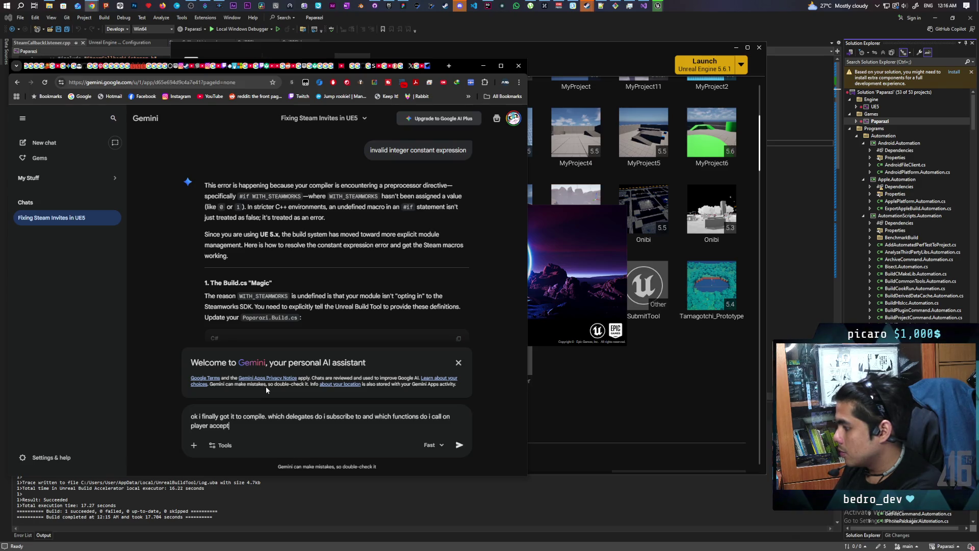
text( clicked)
key(Return)
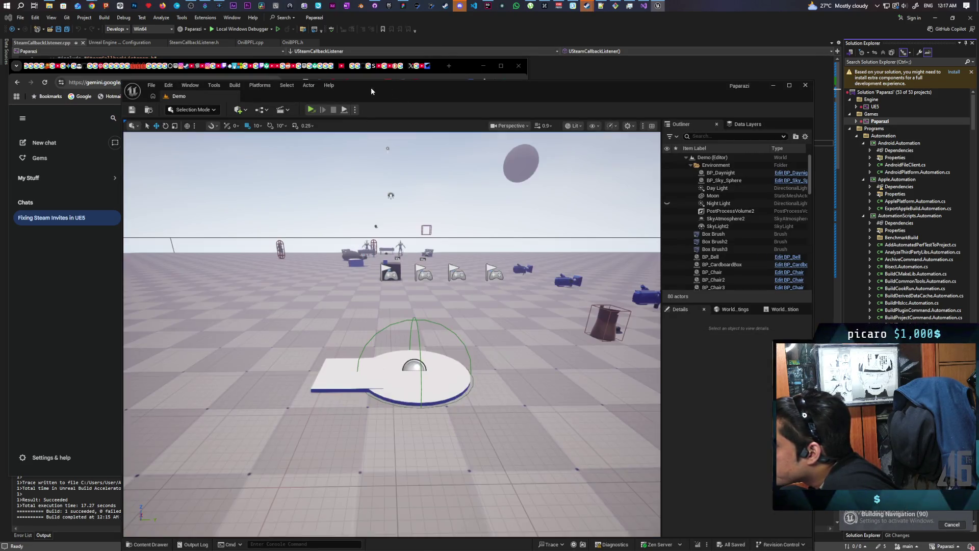
Open the BP_AF_GameInstance blueprint and bring its Event Init and Construct nodes into view.
drag(372, 88, 578, 78)
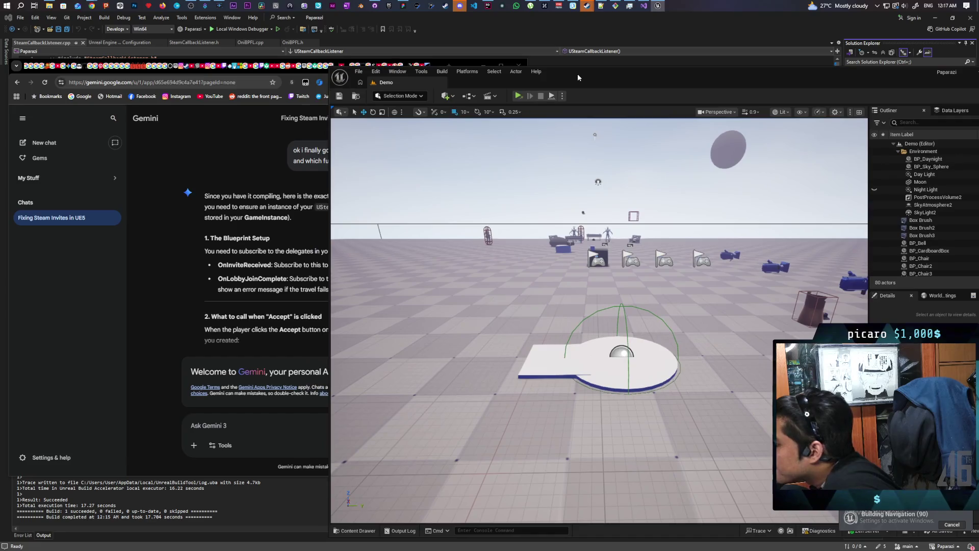
click(358, 531)
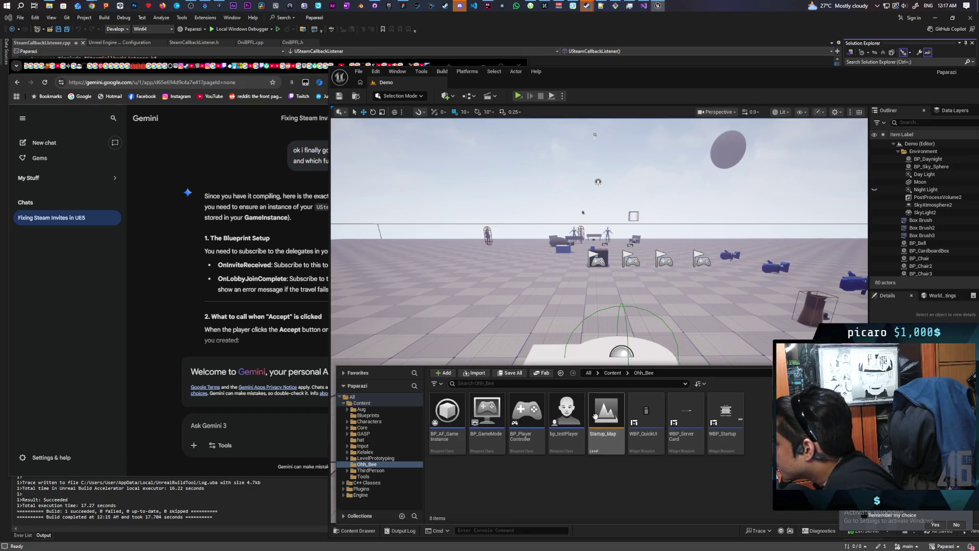
double_click(447, 413)
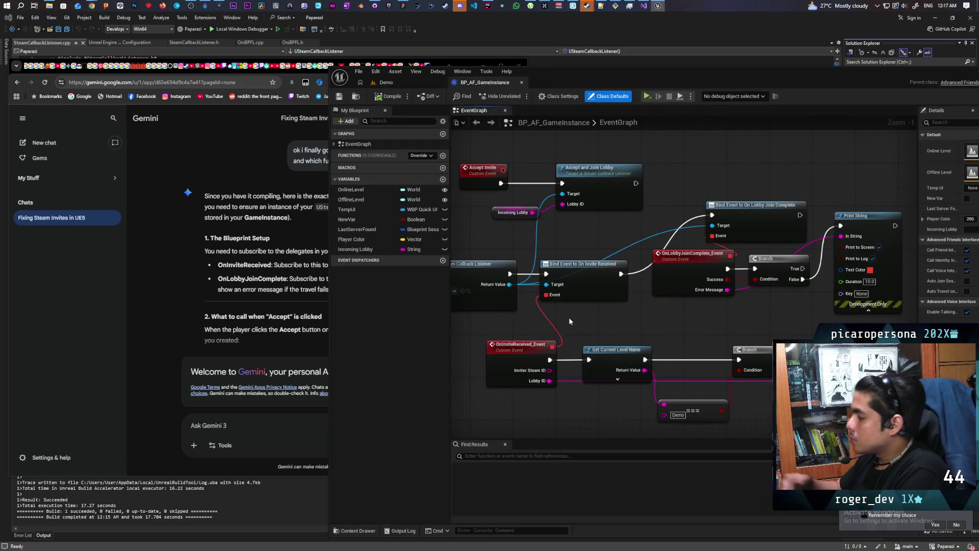
drag(560, 304, 749, 288)
mouse_move(558, 225)
mouse_down()
mouse_move(713, 286)
mouse_move(583, 270)
mouse_up()
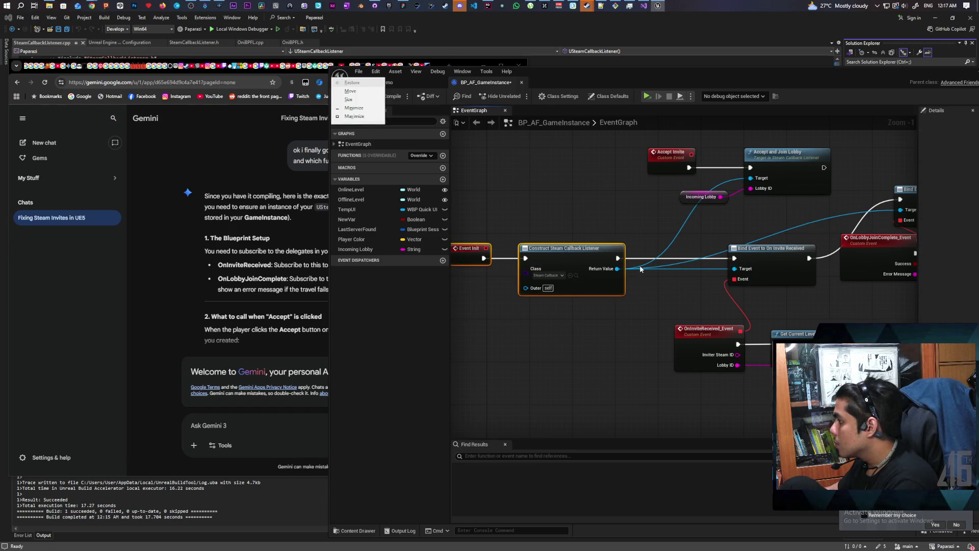
Promote the Construct node's Return Value to a new variable named Steam Callback Listener.
alt+click(645, 281)
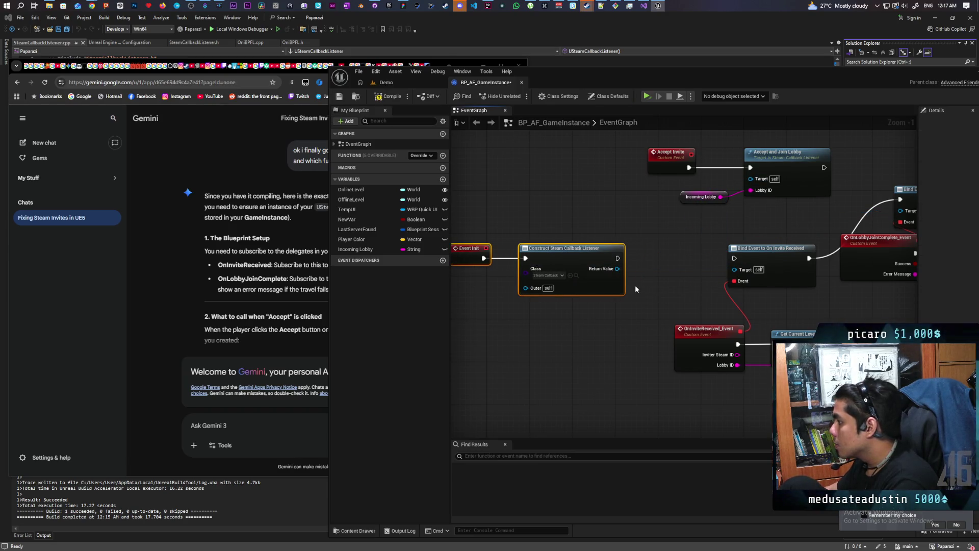
drag(617, 269, 644, 293)
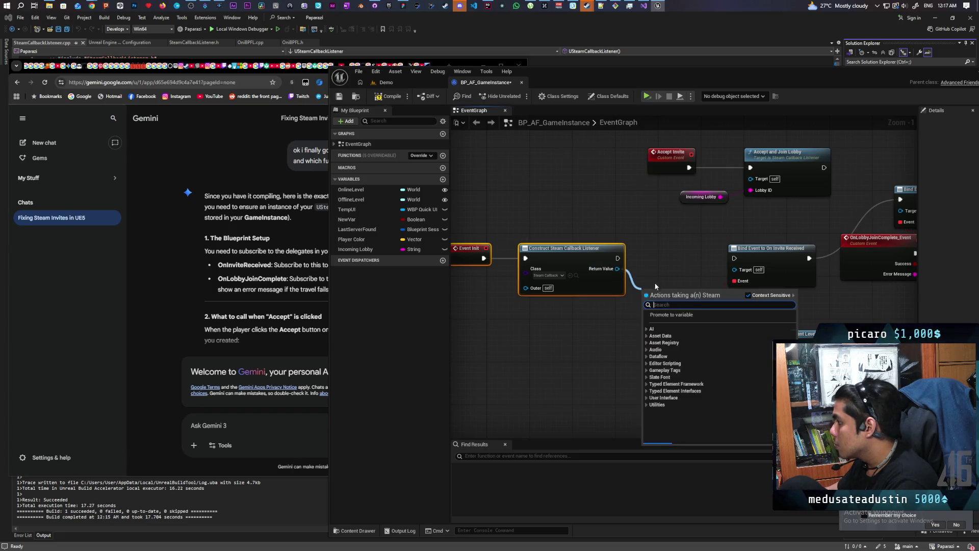
click(669, 321)
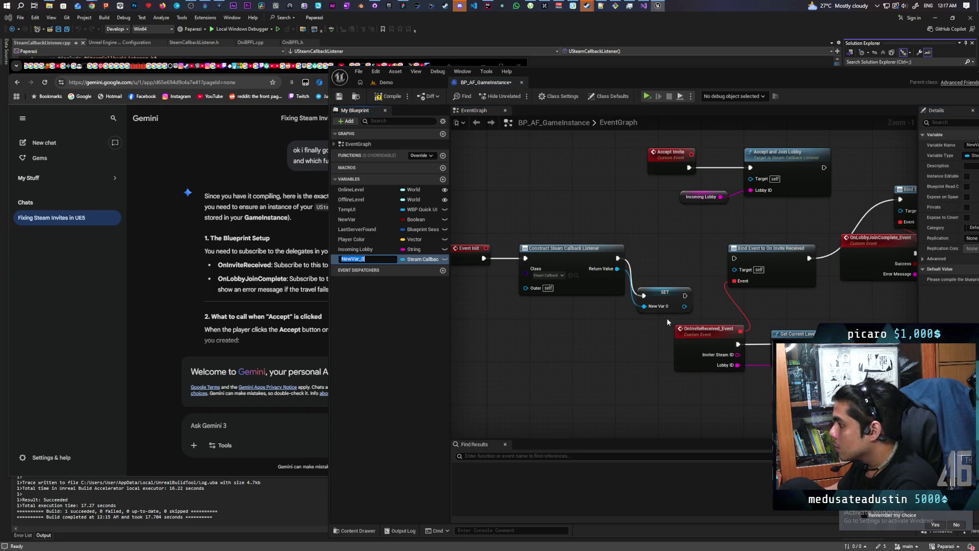
text(Callback Listener)
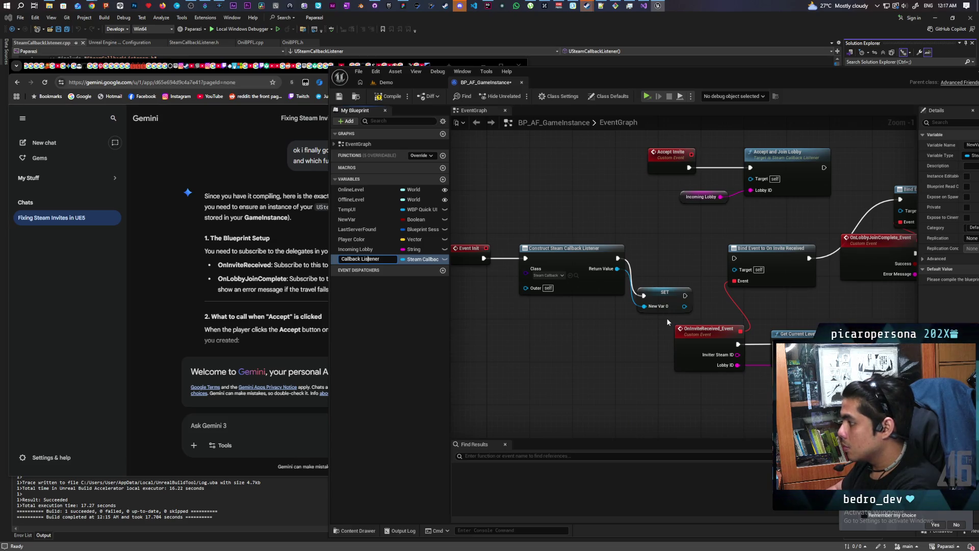
text(Steam)
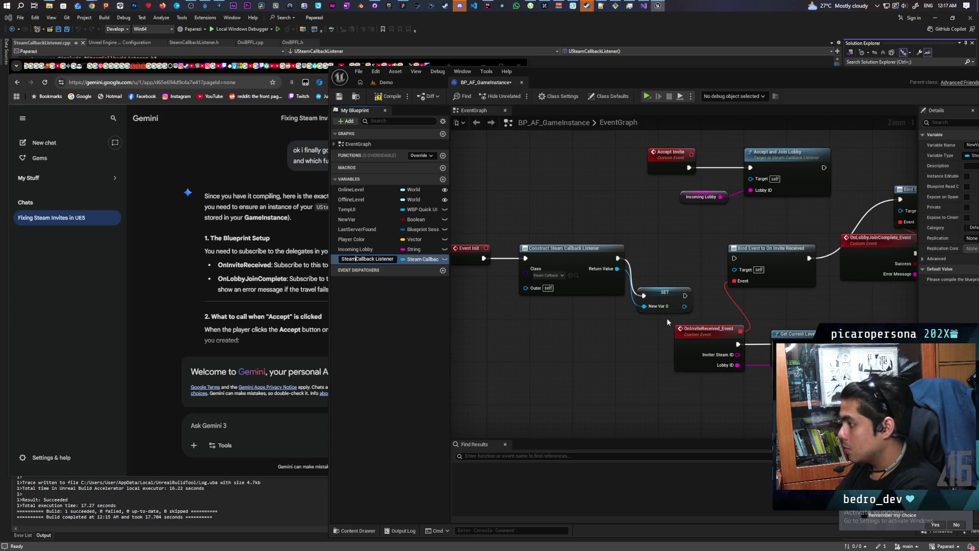
key(Return)
Line up the new SET node with the Construct and Event Init nodes.
drag(604, 362, 516, 385)
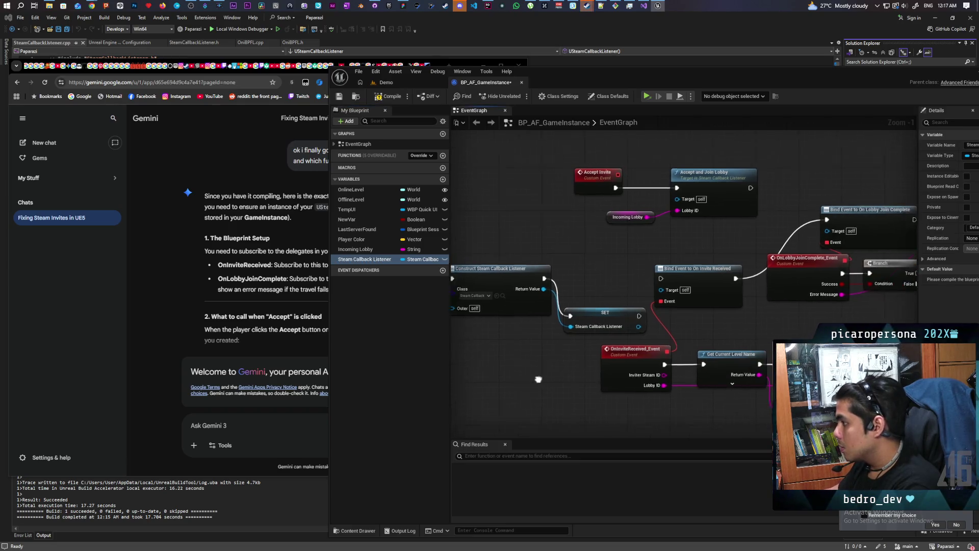
mouse_move(570, 329)
mouse_down()
mouse_move(570, 291)
mouse_move(659, 279)
mouse_up()
mouse_move(507, 218)
mouse_down()
mouse_move(667, 274)
mouse_move(680, 260)
mouse_move(632, 229)
mouse_move(633, 299)
mouse_up()
click(644, 269)
Add the On Invite Received bind and wire the SET node's listener into its Target and execution.
text(assign)
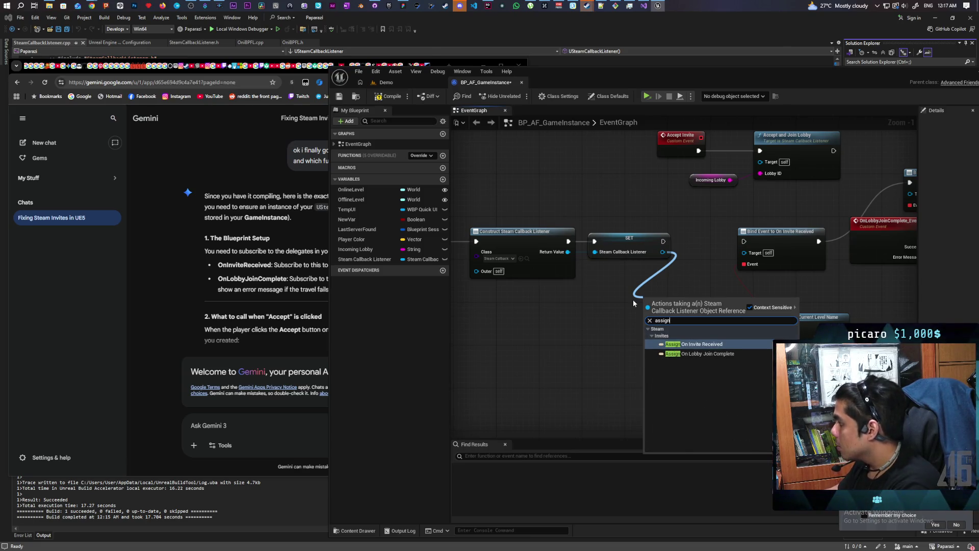
key(Return)
drag(662, 252, 744, 252)
drag(662, 241, 743, 242)
click(181, 291)
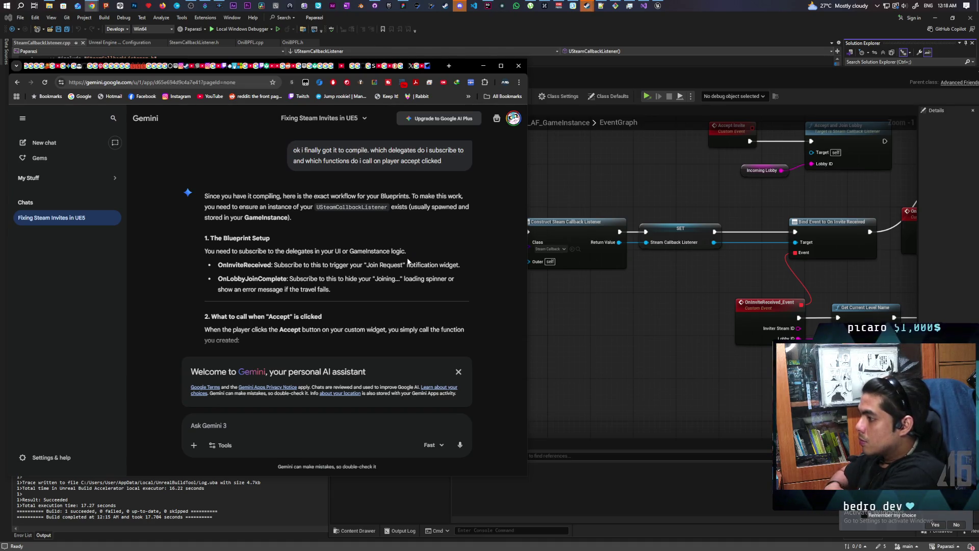
Read Gemini's 'What to call when Accept is clicked' section, then recentre the Blueprint graph.
scroll(405, 253, down, 2)
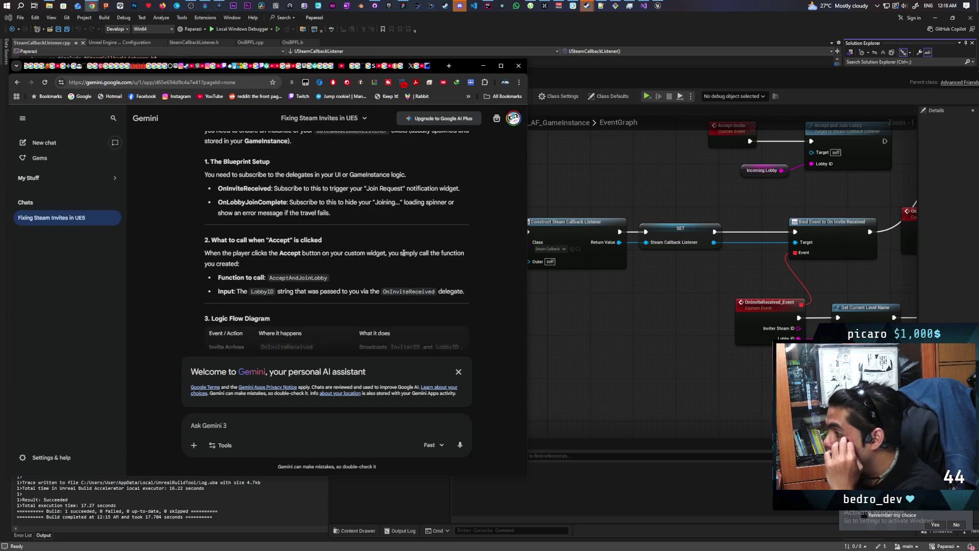
right_click(373, 286)
click(357, 267)
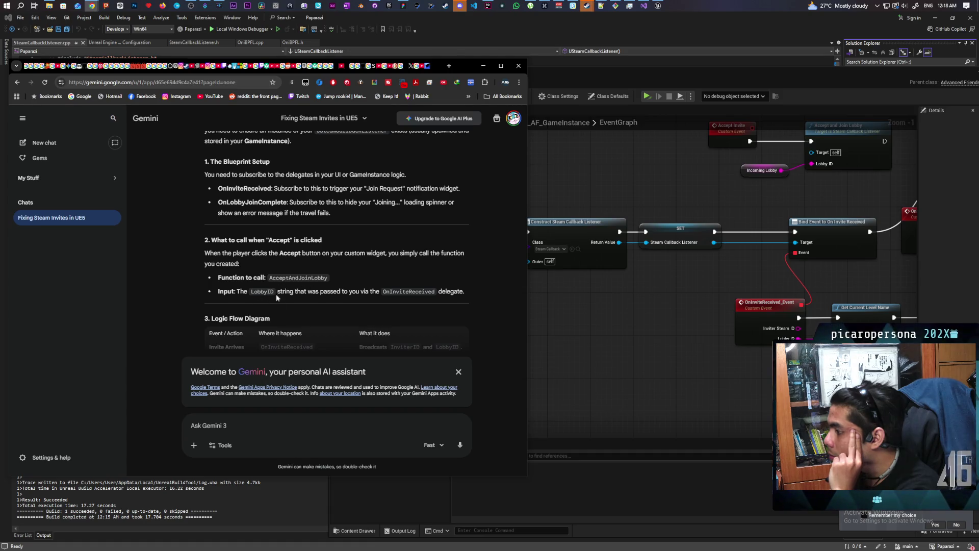
click(663, 314)
mouse_move(662, 314)
mouse_down()
mouse_move(629, 332)
mouse_move(576, 284)
mouse_up()
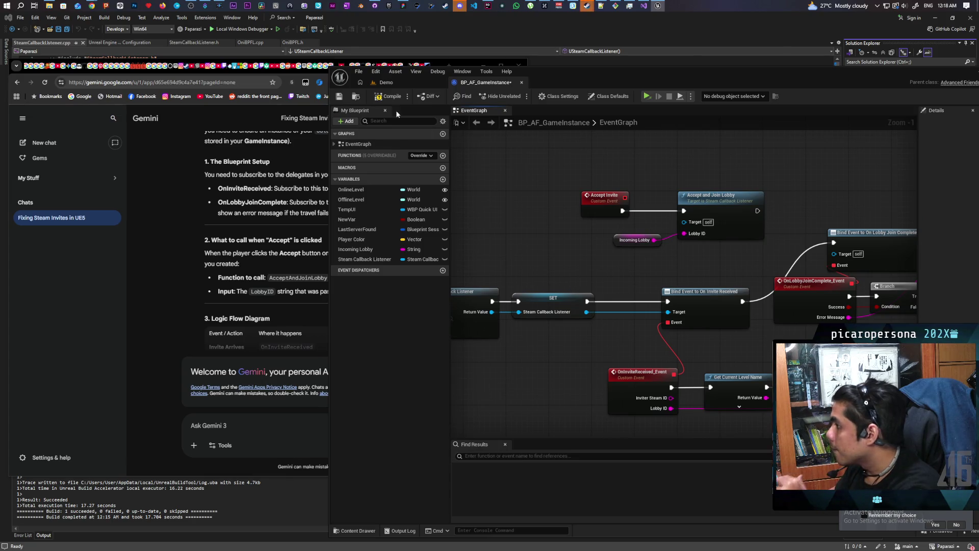
Connect Steam Callback Listener to the join-complete bind's Target and Accept and Join Lobby's Target.
key(F7)
drag(555, 206, 463, 160)
mouse_move(611, 203)
mouse_down()
mouse_move(520, 186)
mouse_move(613, 218)
mouse_up()
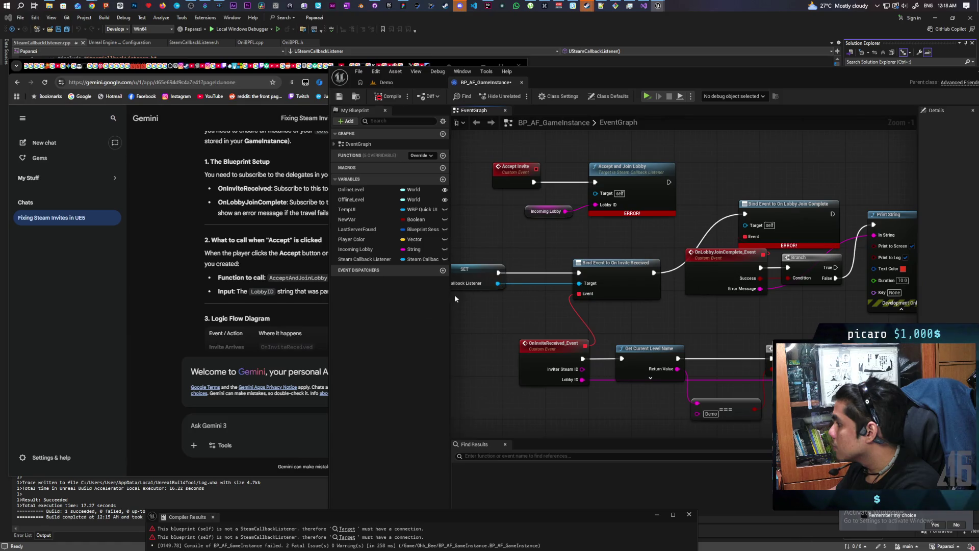
drag(368, 259, 744, 224)
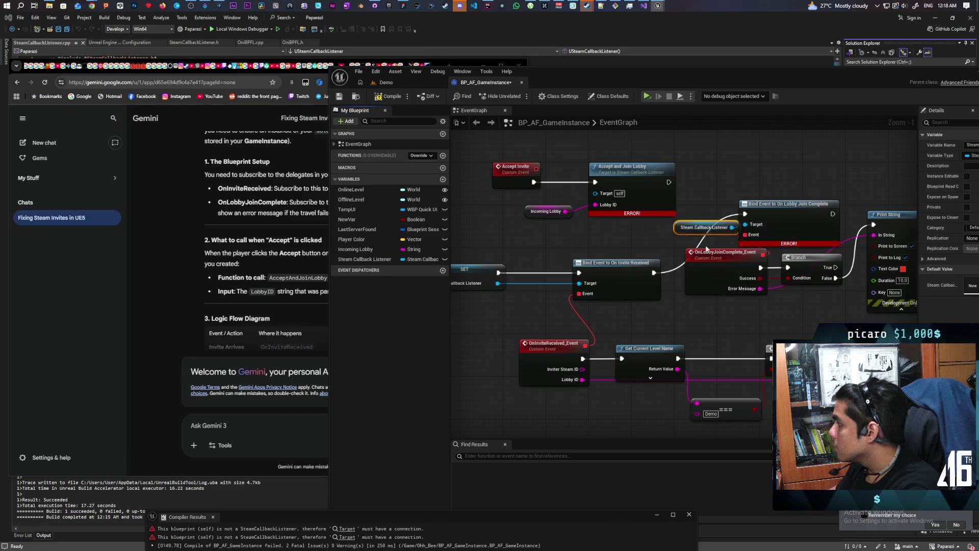
drag(368, 259, 595, 192)
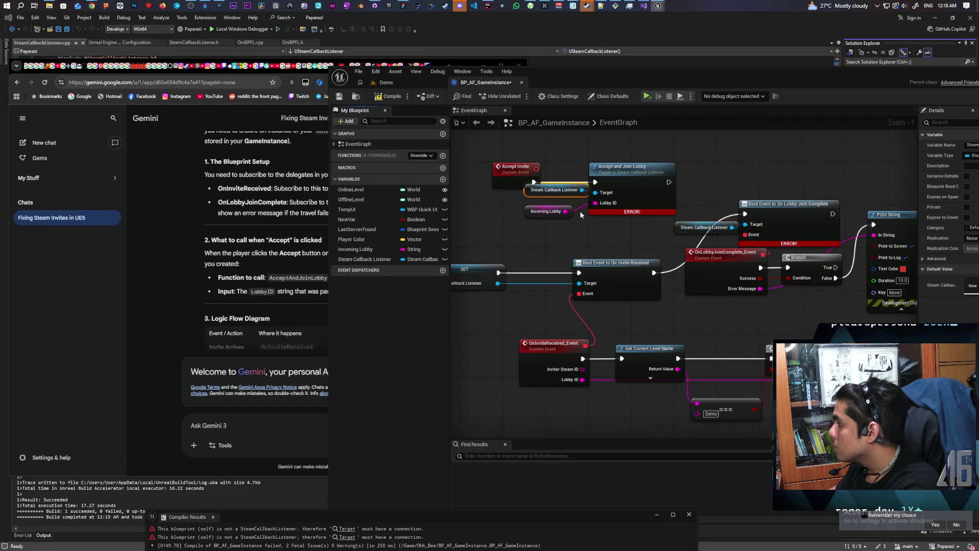
Compile and save BP_AF_GameInstance, then return to Gemini's answer.
click(386, 99)
drag(645, 153, 548, 153)
key(ctrl+s)
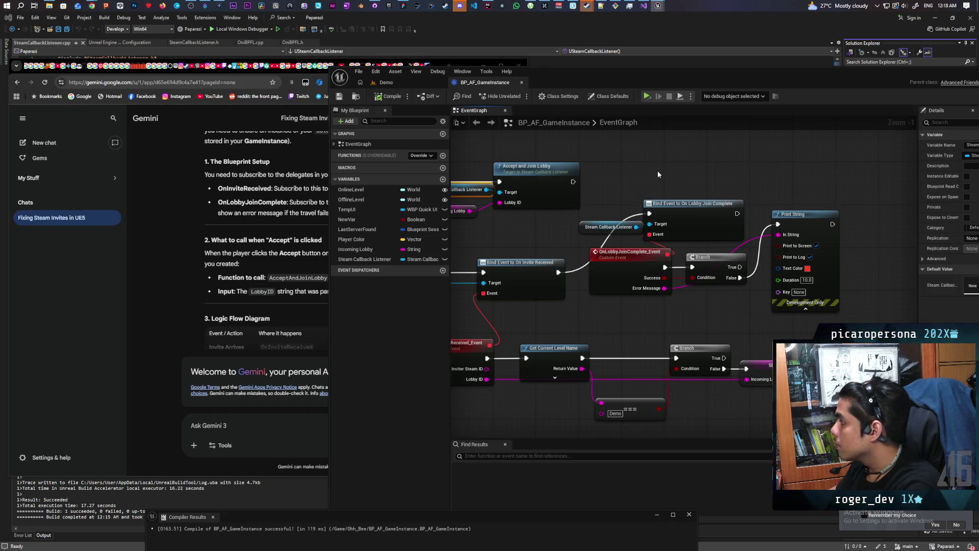
drag(656, 170, 764, 173)
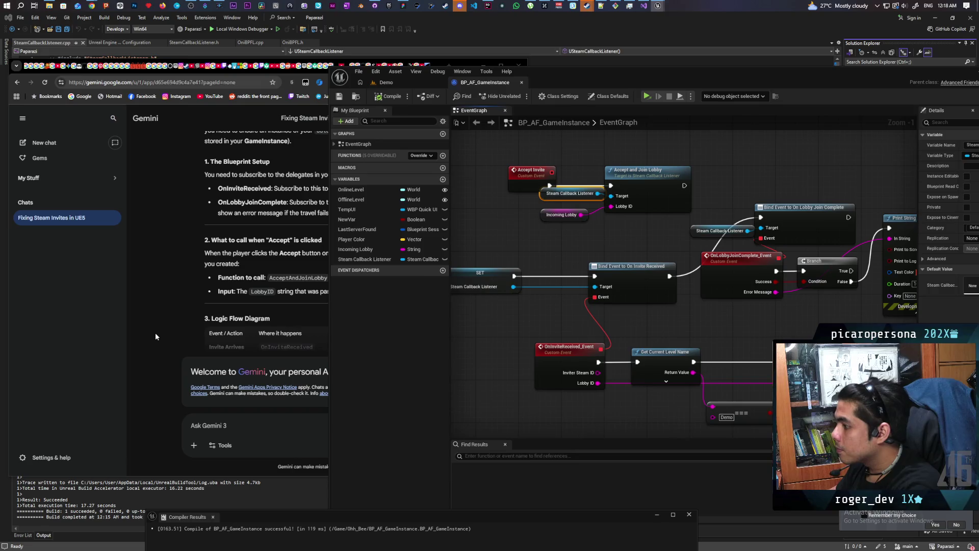
click(159, 330)
scroll(247, 299, down, 2)
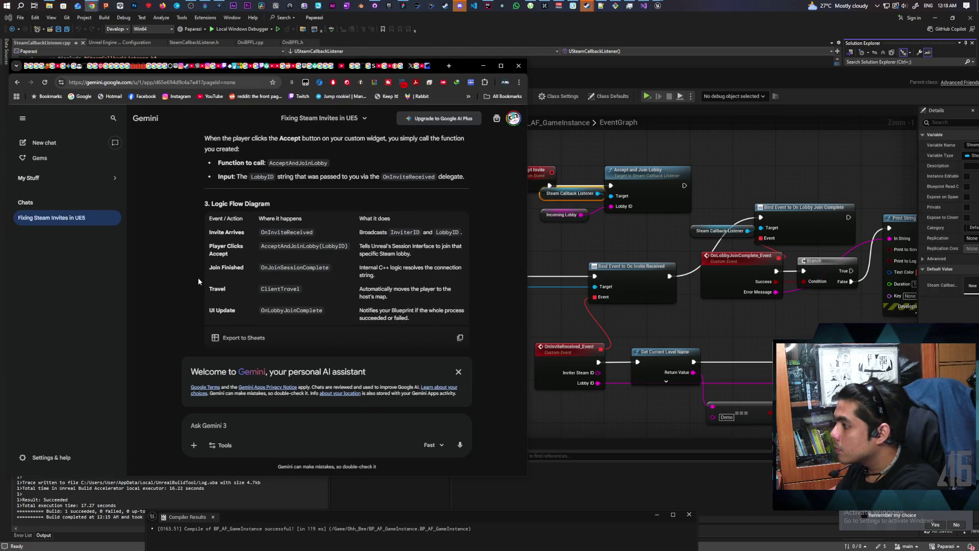
Read Gemini's Quick Implementation Example, then open the Startup_Map level from Favorite Levels.
scroll(199, 279, down, 3)
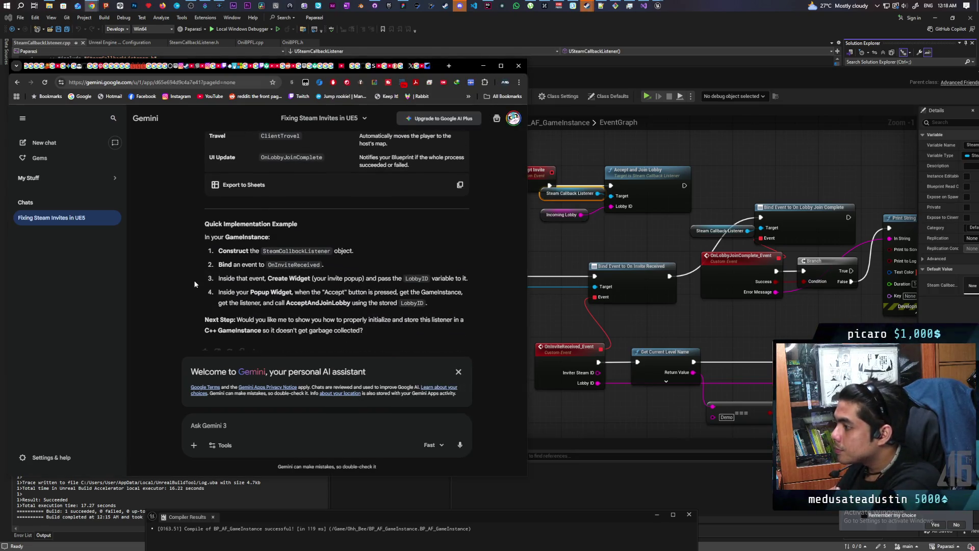
click(555, 244)
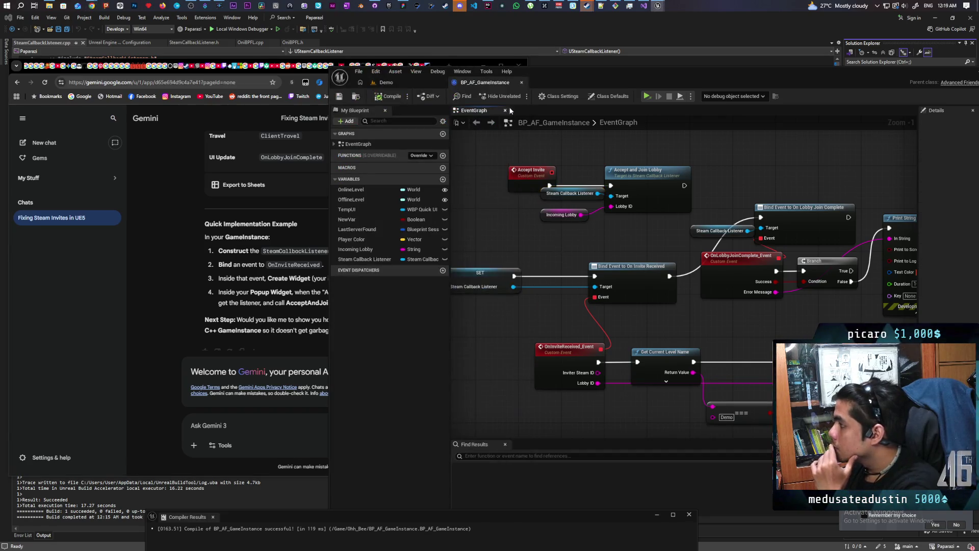
click(359, 72)
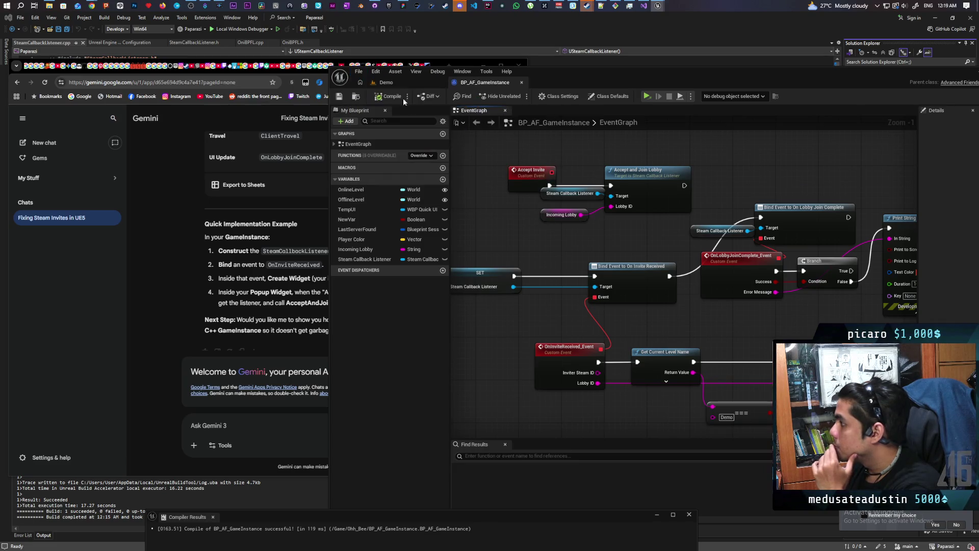
click(398, 82)
click(359, 72)
mouse_move(463, 125)
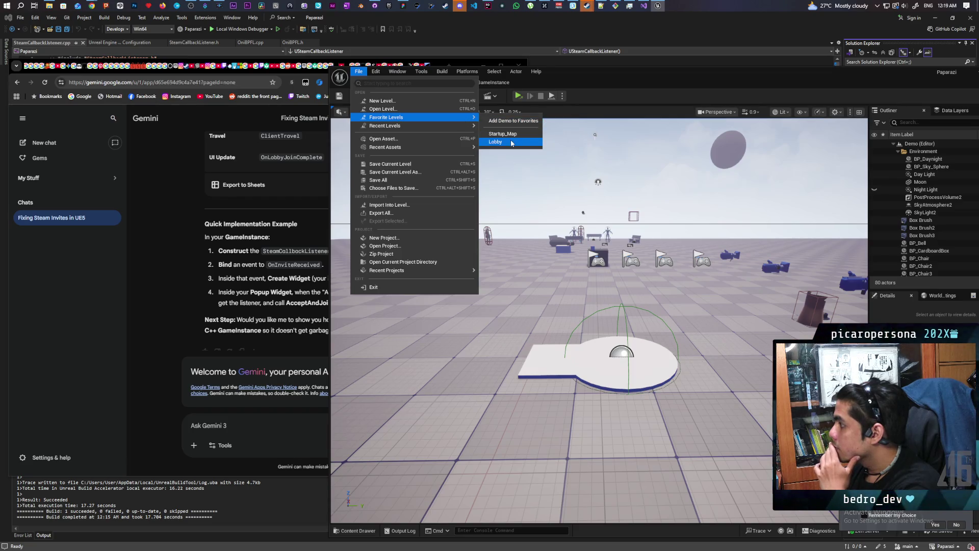
click(509, 134)
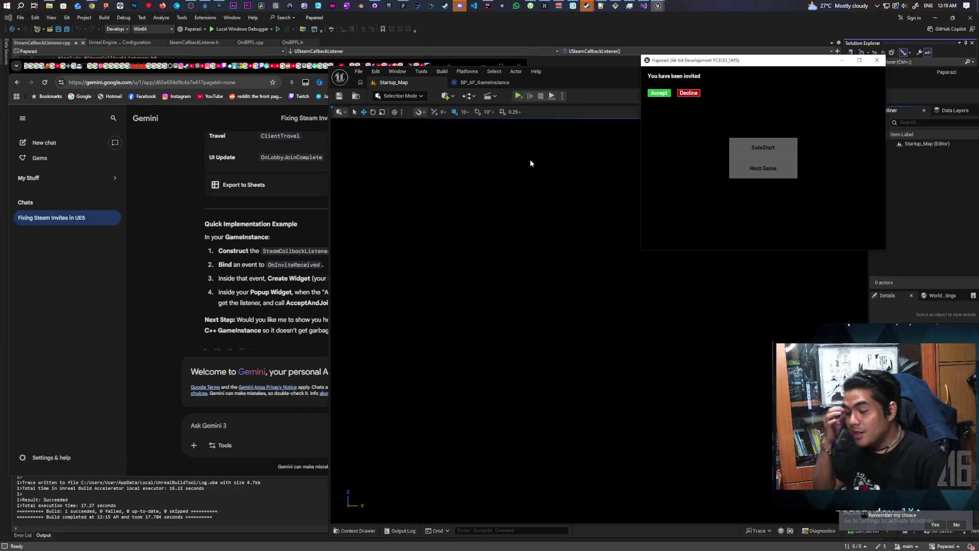
Accept the lobby invite, read the Join Failed: 5 error, and ask Gemini why the join session failed.
click(660, 93)
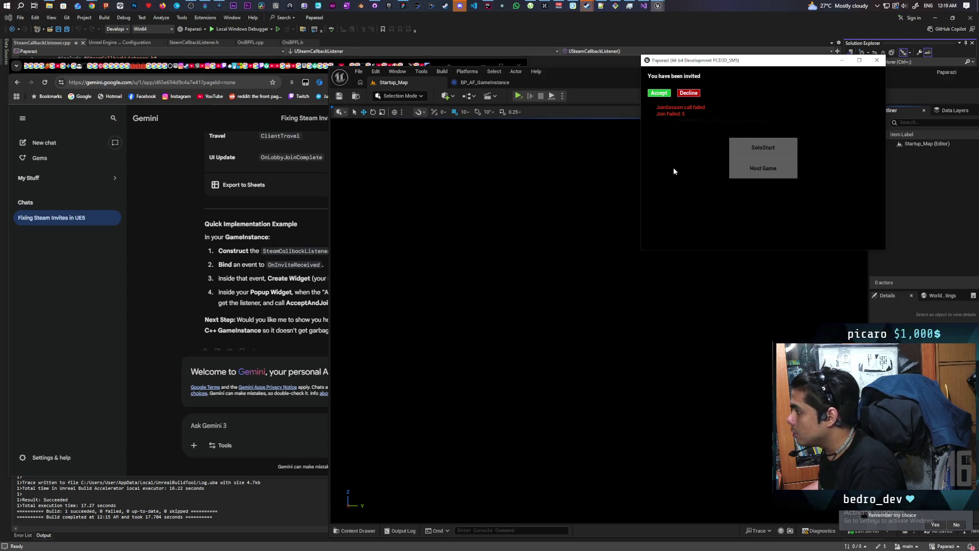
key(grave)
key(grave)
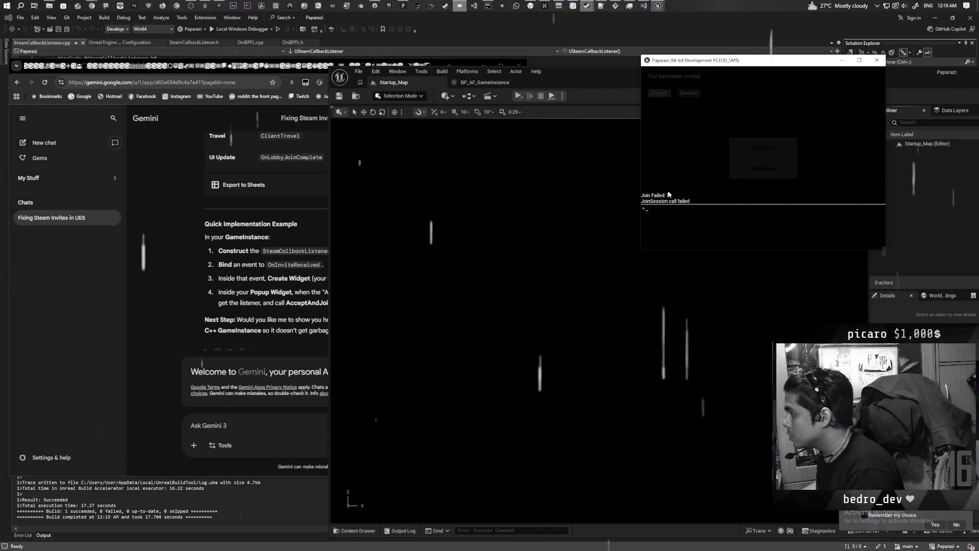
click(237, 426)
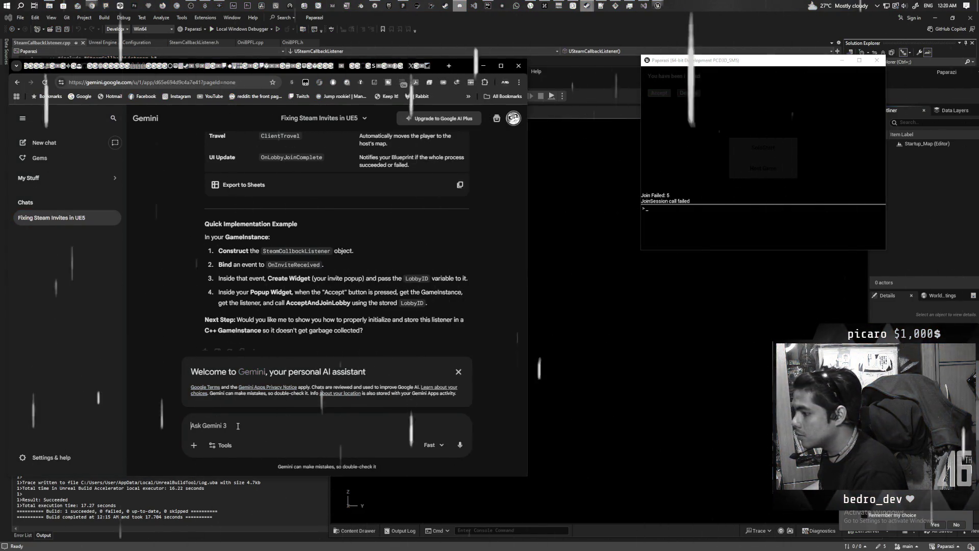
text(join session call)
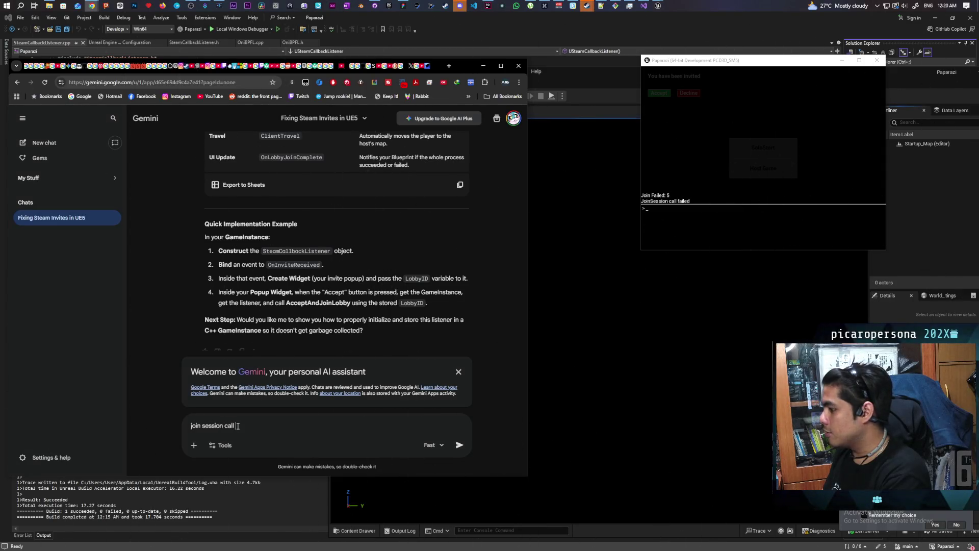
text( failed)
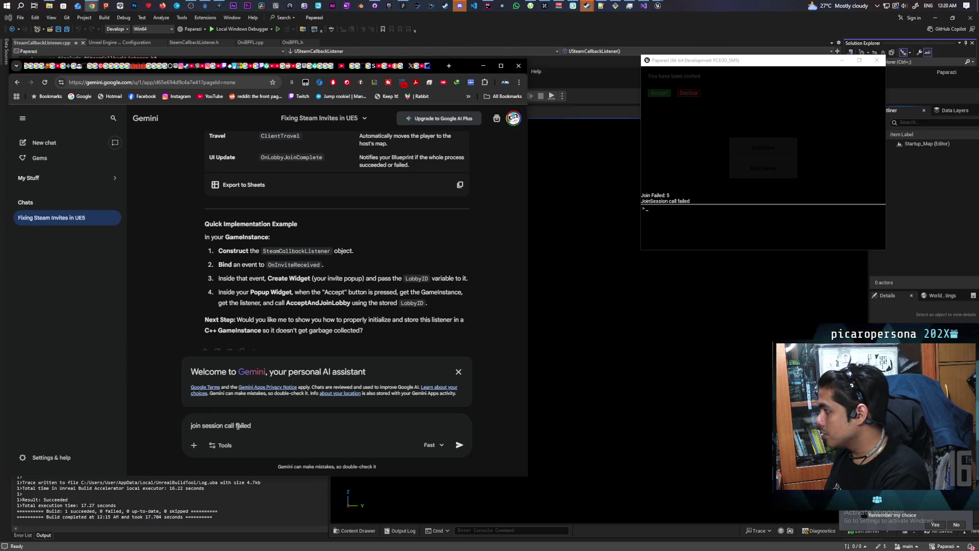
key(BackSpace)
key(BackSpace)
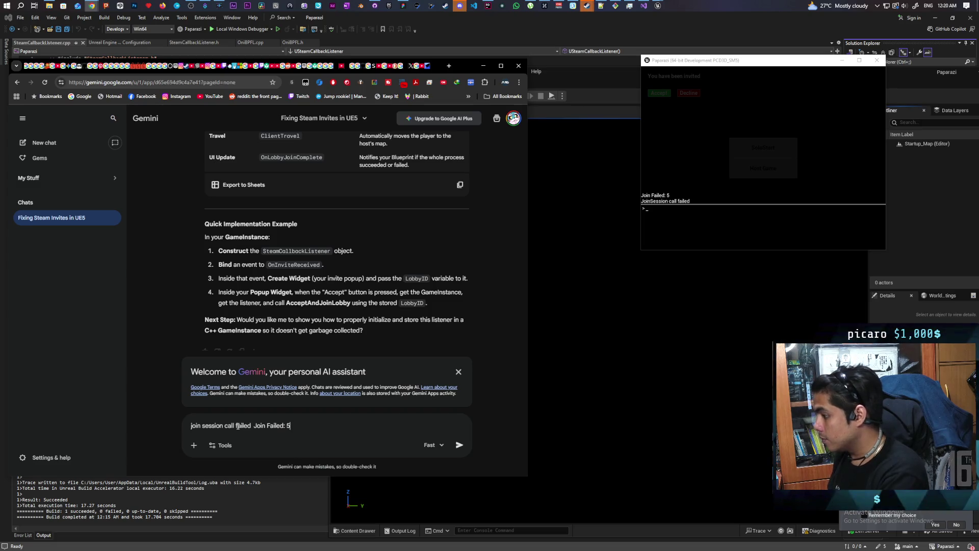
key(Return)
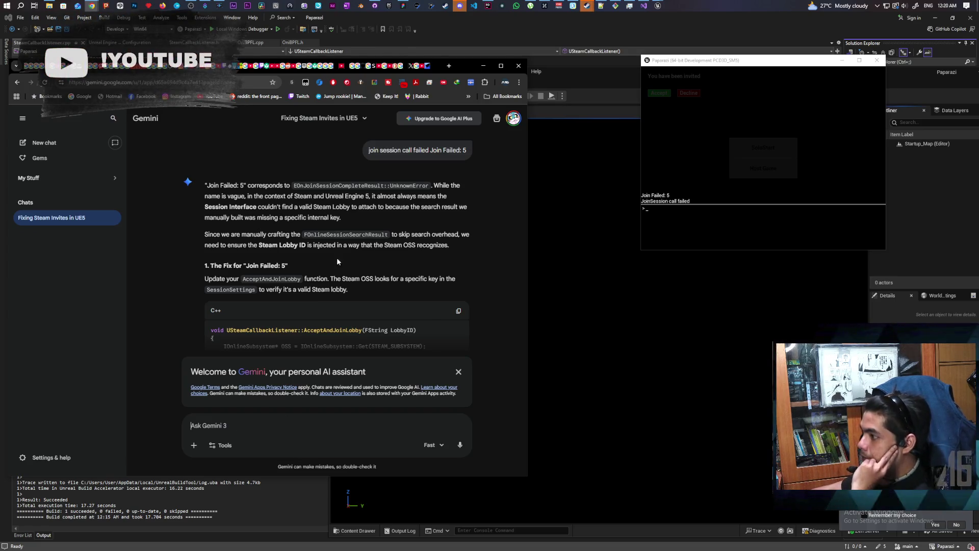
scroll(337, 262, down, 1)
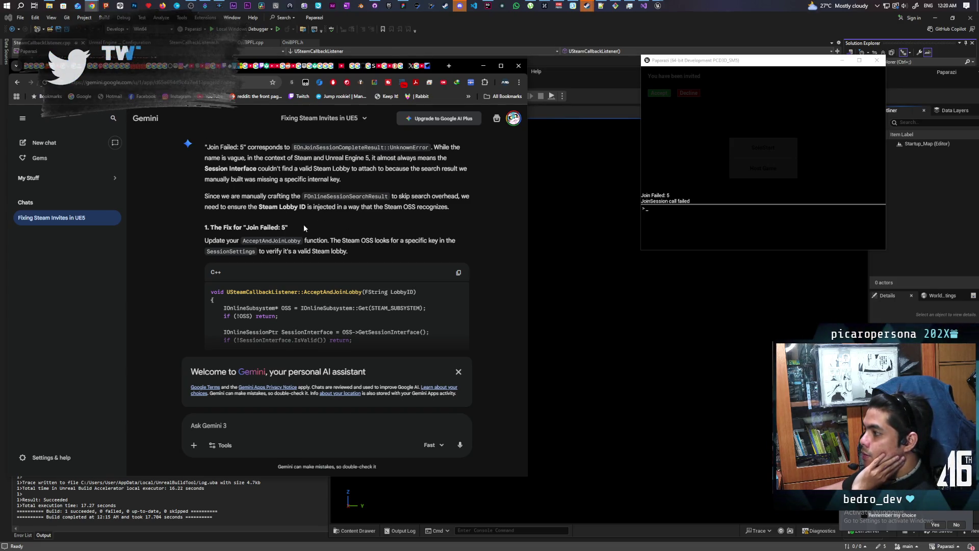
scroll(299, 222, down, 1)
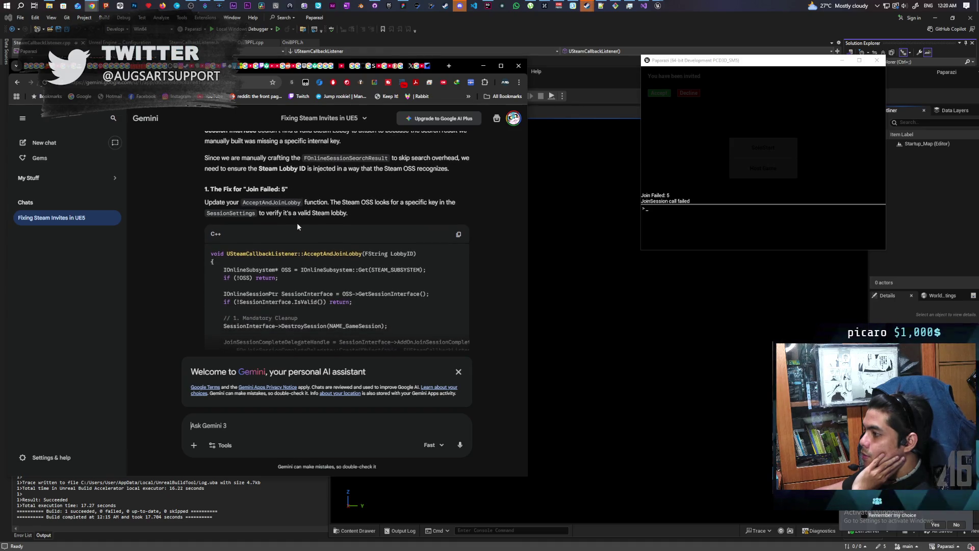
Close the running game window and bring JetBrains Rider up maximised.
click(876, 60)
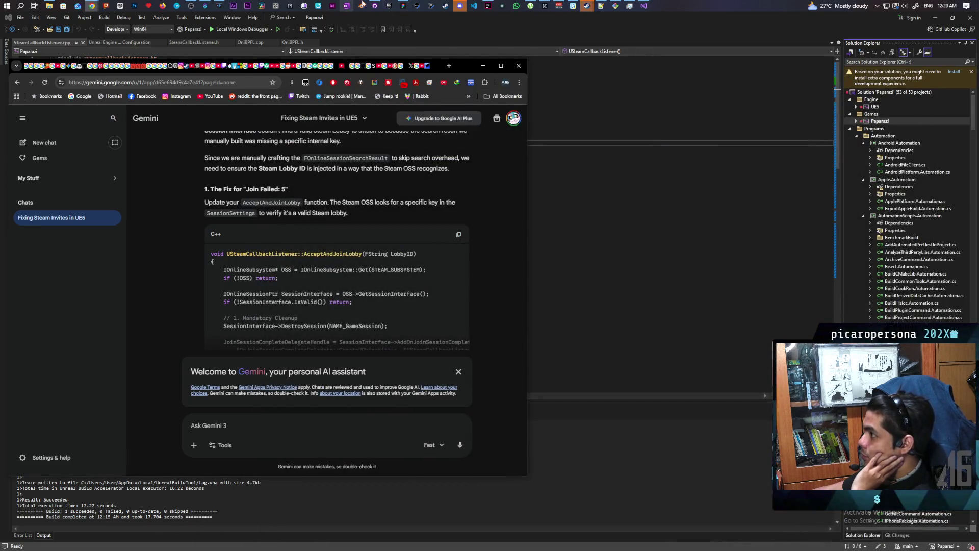
click(488, 5)
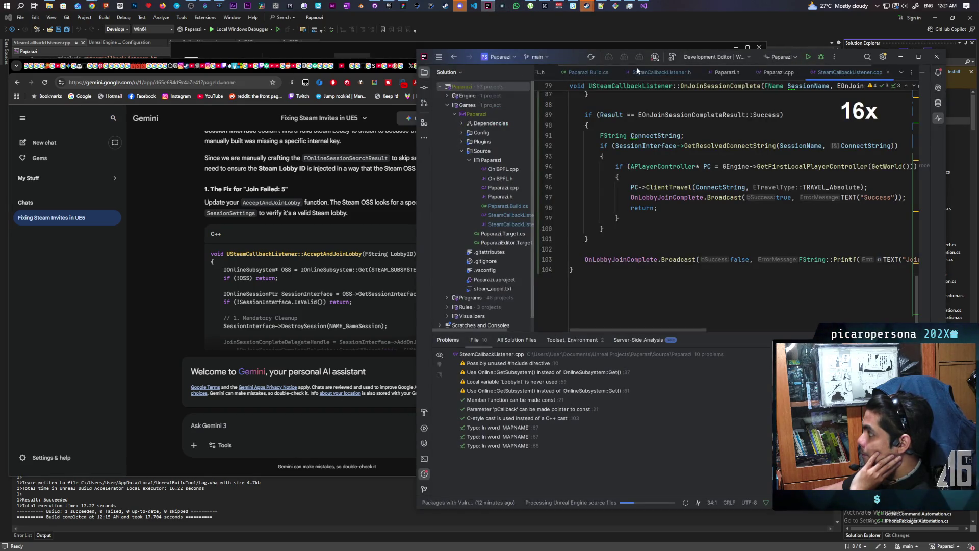
mouse_move(567, 60)
mouse_down()
mouse_move(655, 73)
mouse_move(608, 72)
mouse_up()
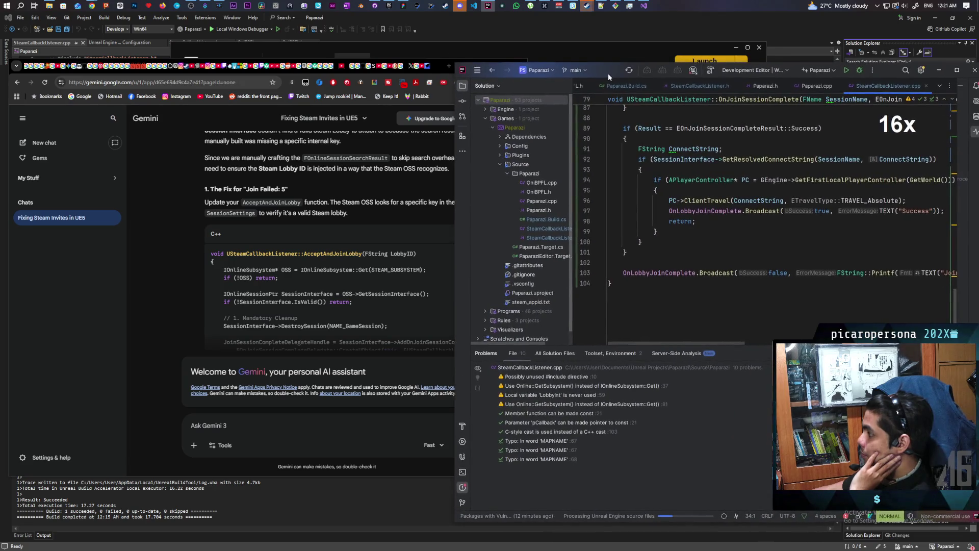
scroll(705, 215, up, 5)
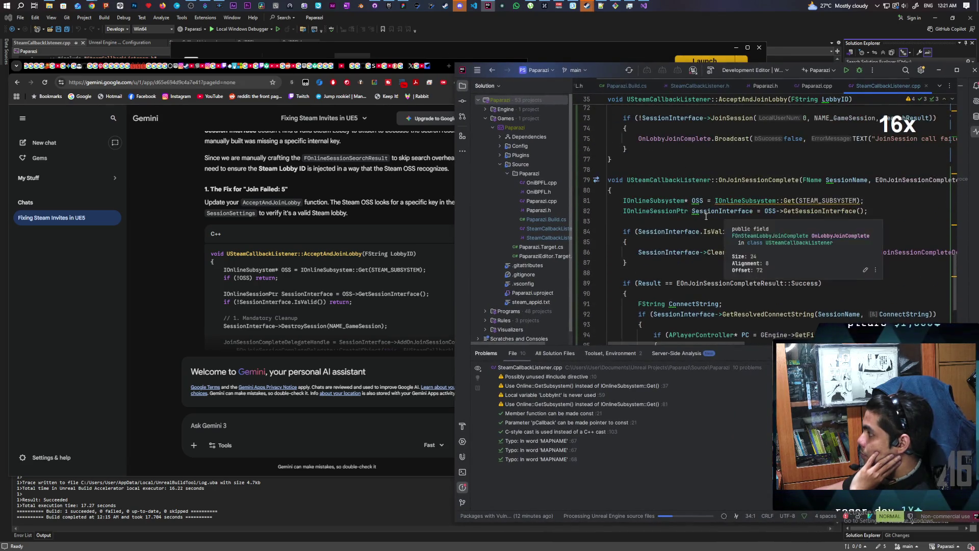
scroll(763, 189, up, 5)
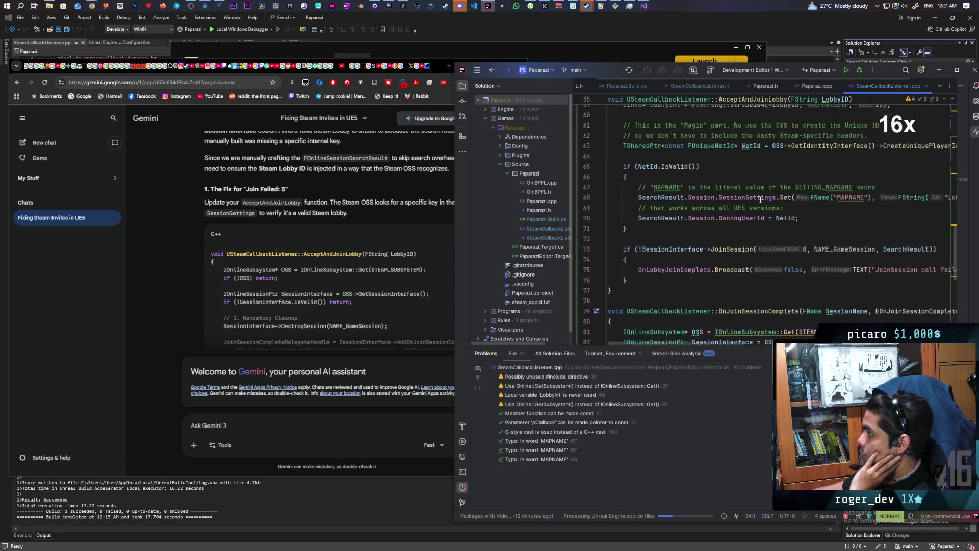
scroll(794, 213, up, 5)
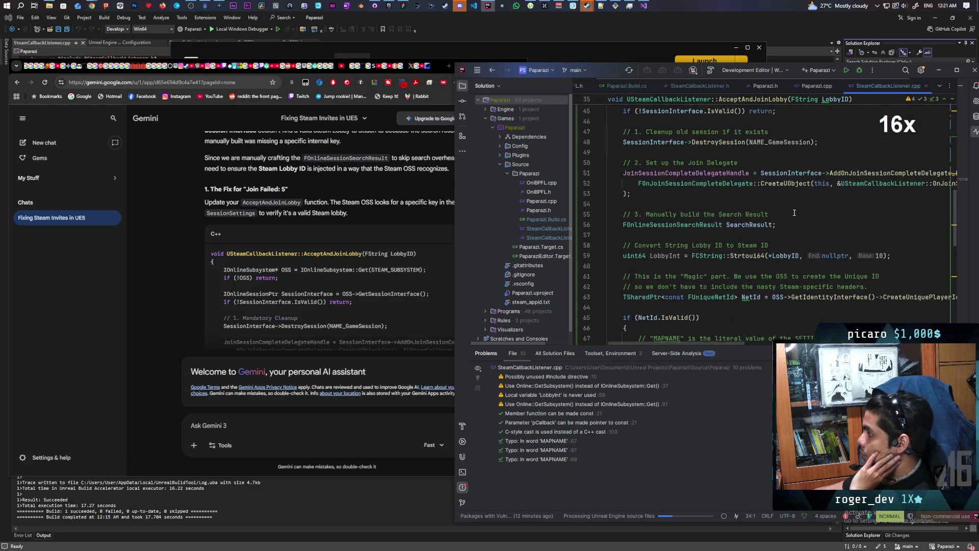
double_click(607, 72)
Locate the OnJoinSessionComplete usages and the AcceptAndJoinLobby definition in Rider.
scroll(518, 247, down, 6)
scroll(518, 247, down, 6)
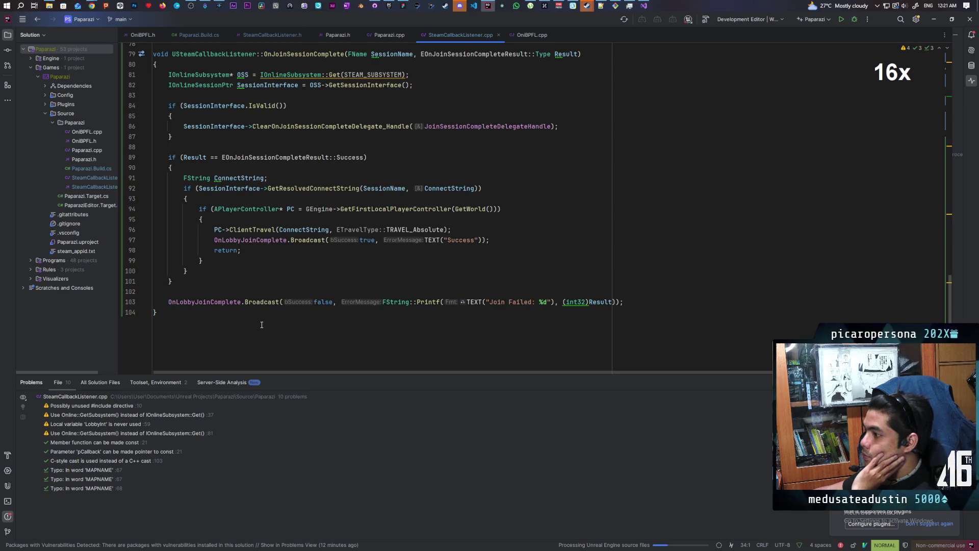
scroll(278, 306, up, 3)
scroll(278, 309, up, 2)
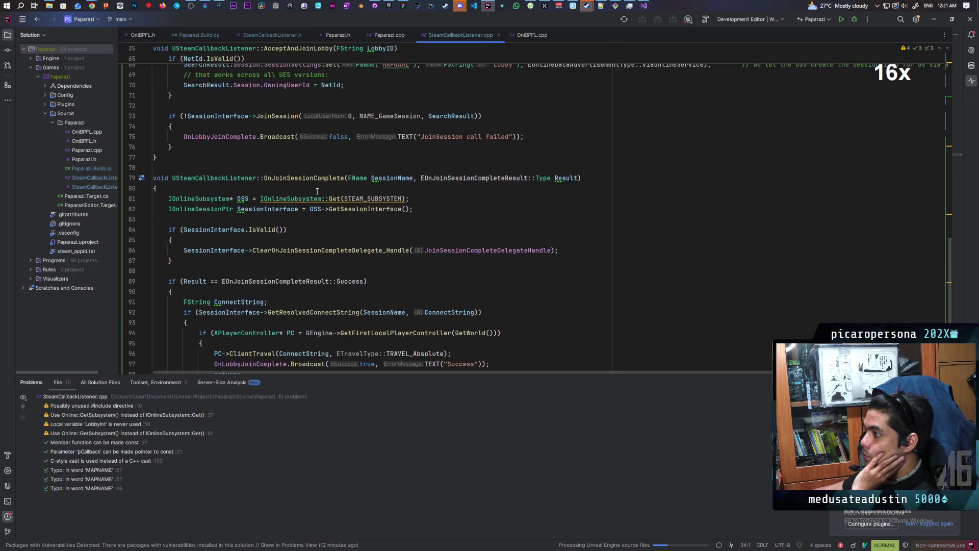
click(323, 178)
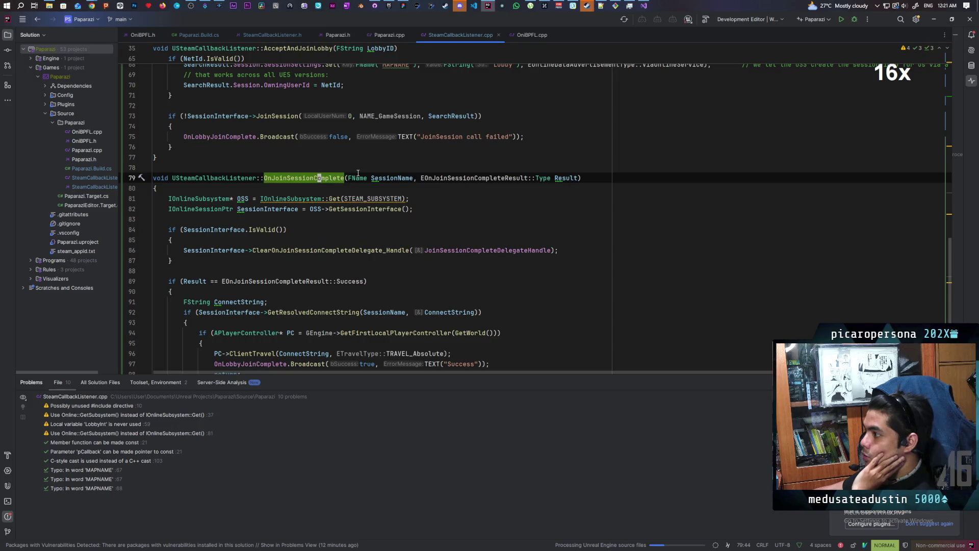
scroll(329, 204, up, 4)
scroll(332, 182, up, 7)
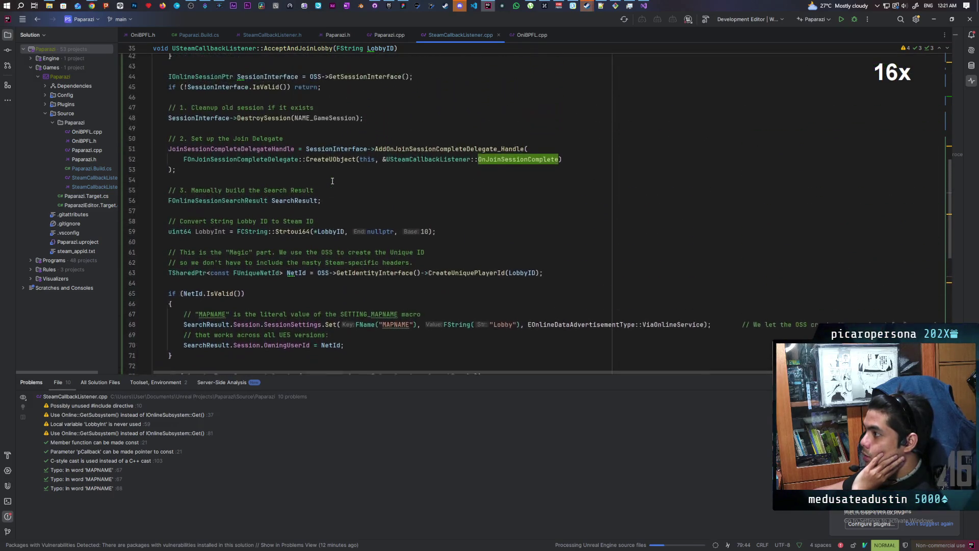
scroll(330, 178, up, 1)
click(303, 128)
Move Rider aside and scroll Gemini's answer to the 'Common Reasons for Failure 5' section.
mouse_move(225, 24)
mouse_down()
mouse_move(454, 51)
mouse_move(650, 58)
mouse_up()
drag(670, 57, 675, 57)
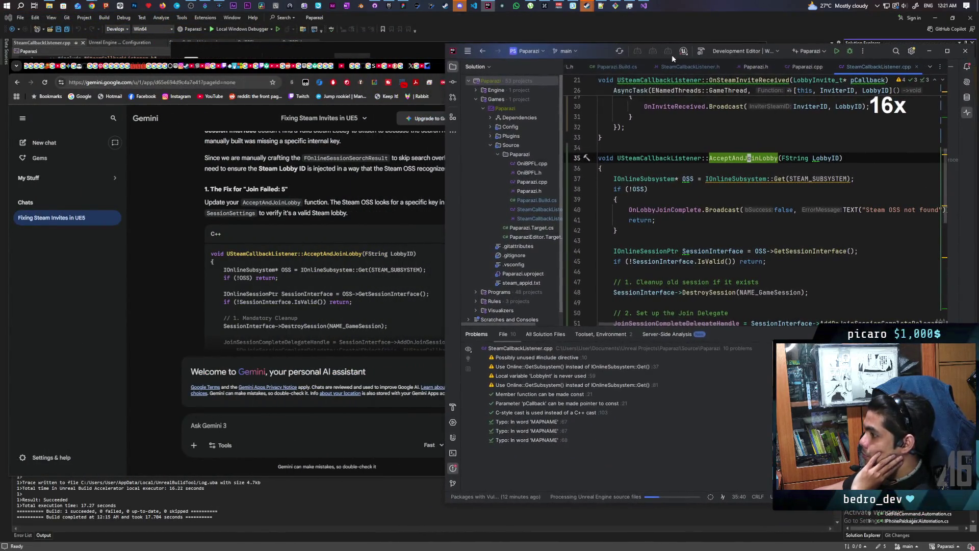
click(339, 273)
scroll(179, 229, down, 5)
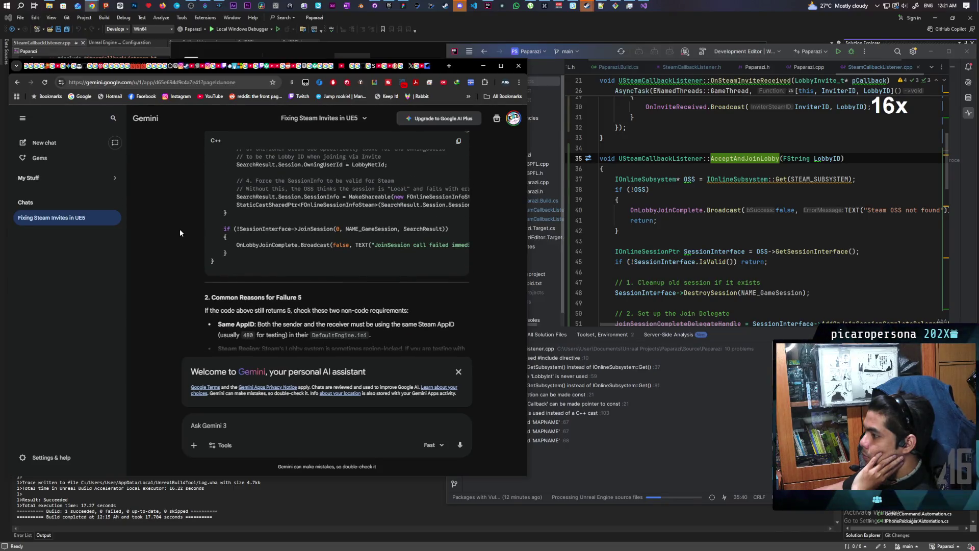
Replace the old AcceptAndJoinLobby function with Gemini's rewritten code.
click(456, 141)
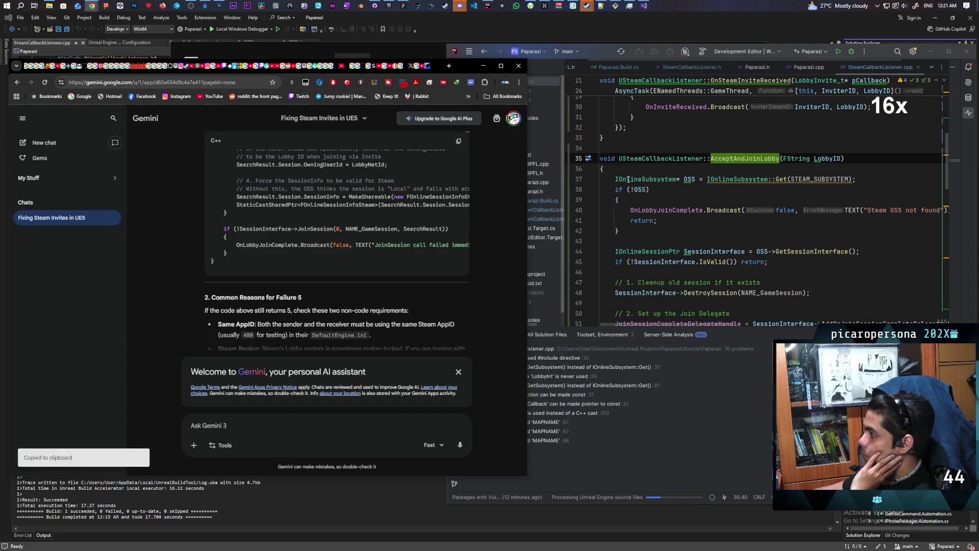
mouse_move(601, 158)
mouse_down()
mouse_move(614, 257)
mouse_move(627, 243)
mouse_move(625, 153)
mouse_move(621, 231)
mouse_move(600, 251)
mouse_up()
key(ctrl+v)
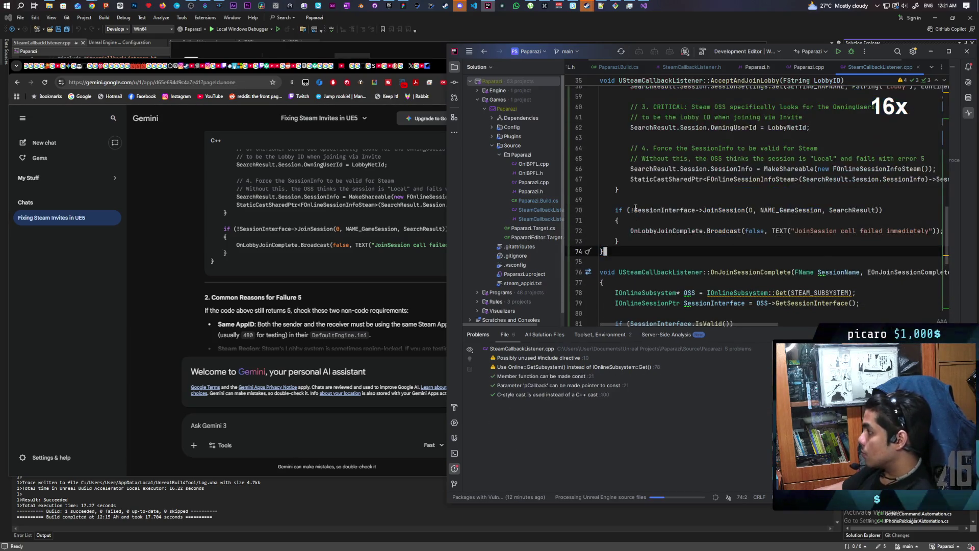
scroll(663, 204, up, 3)
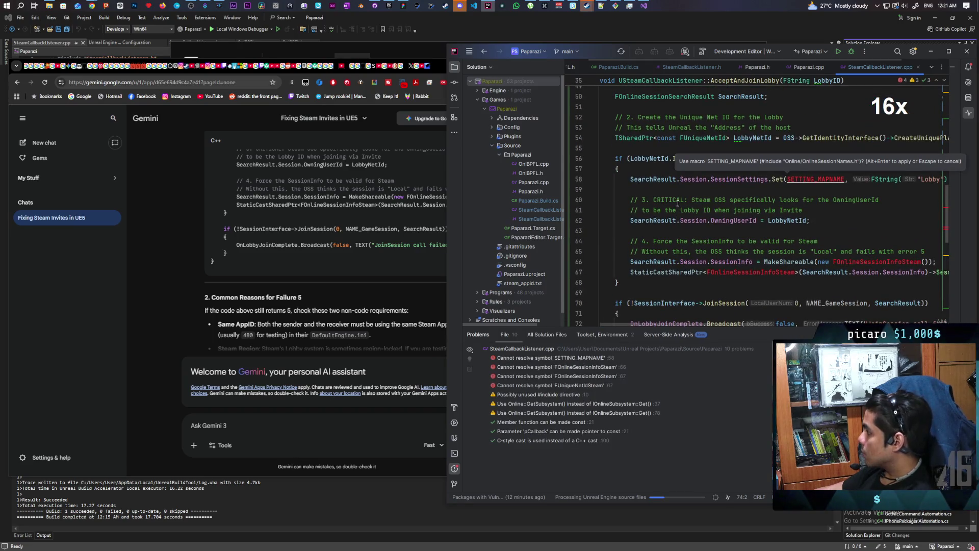
key(Escape)
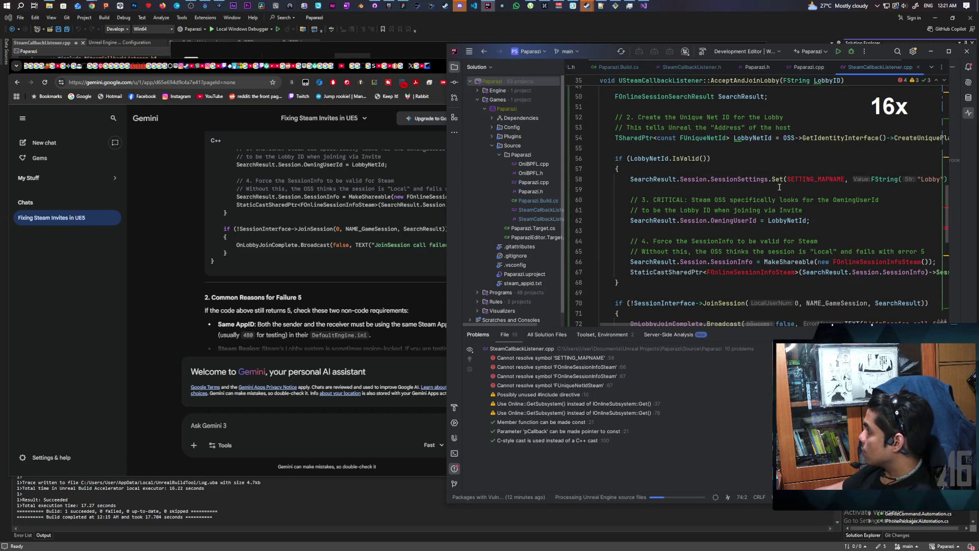
Add the missing include for SETTING_MAPNAME and inspect the unresolved Steam session type errors.
click(802, 181)
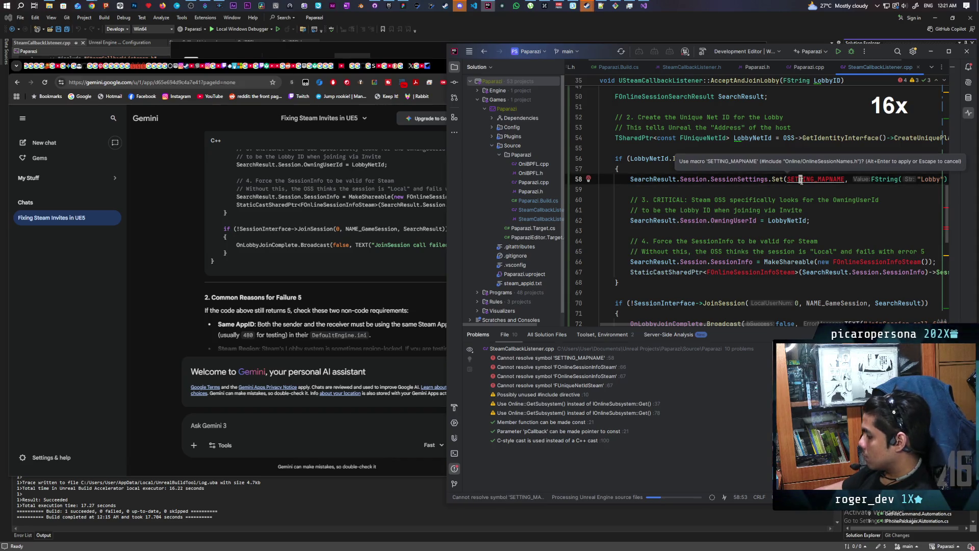
key(alt+Return)
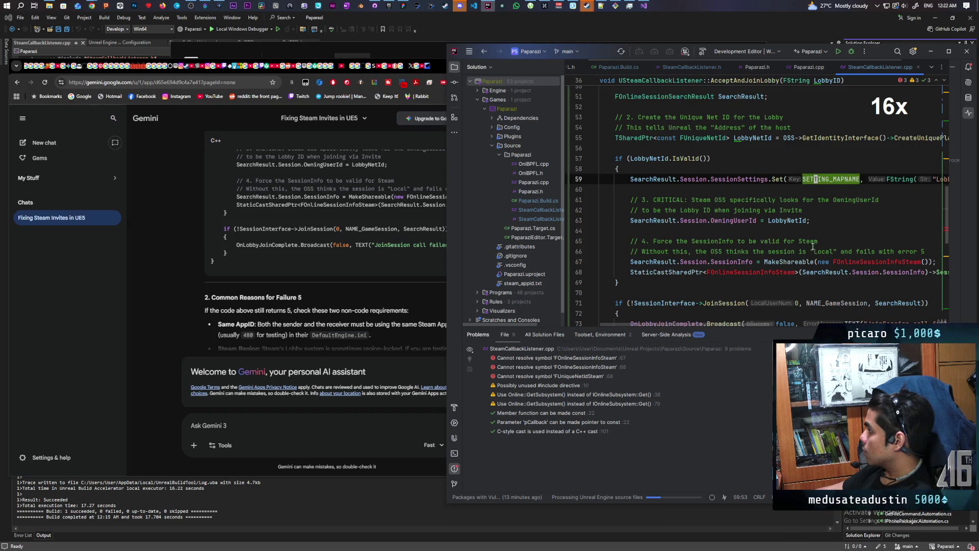
click(770, 273)
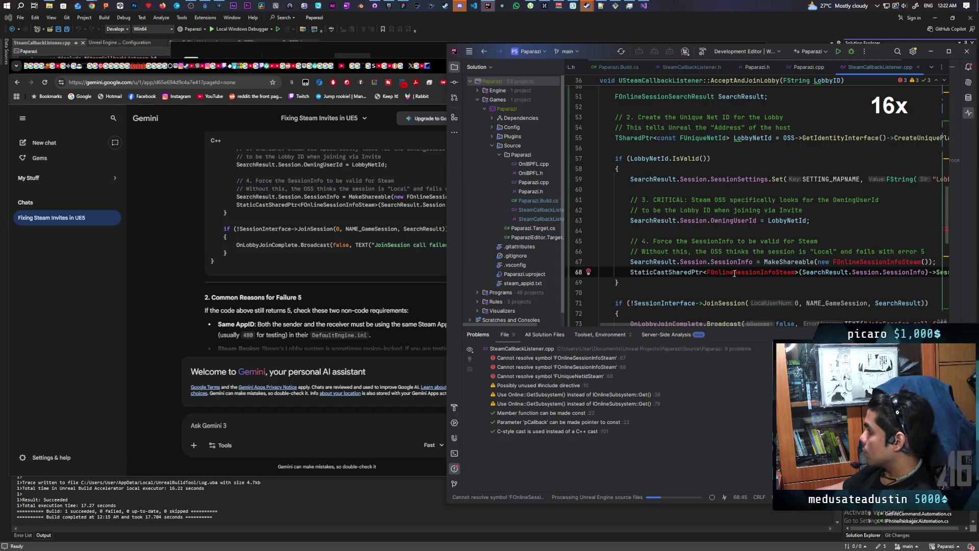
mouse_move(734, 274)
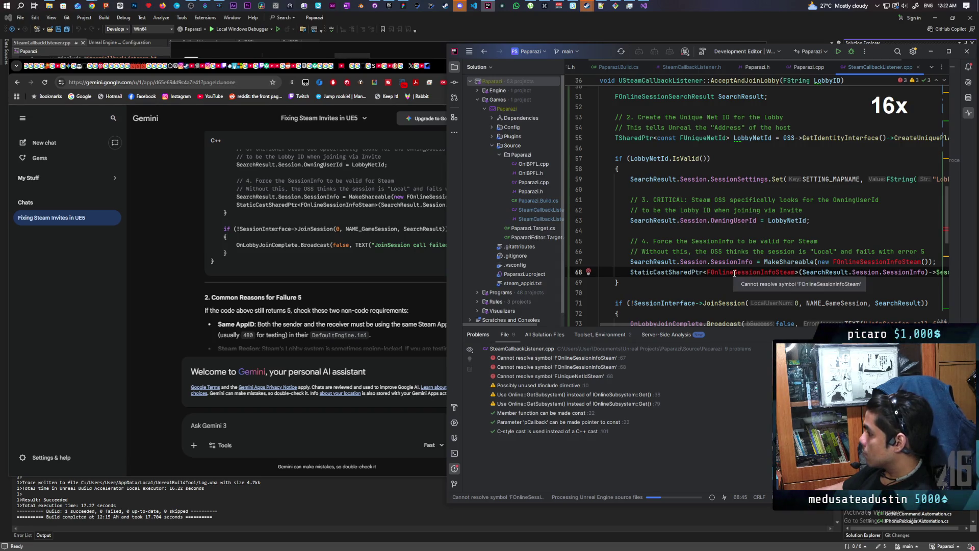
scroll(734, 273, down, 3)
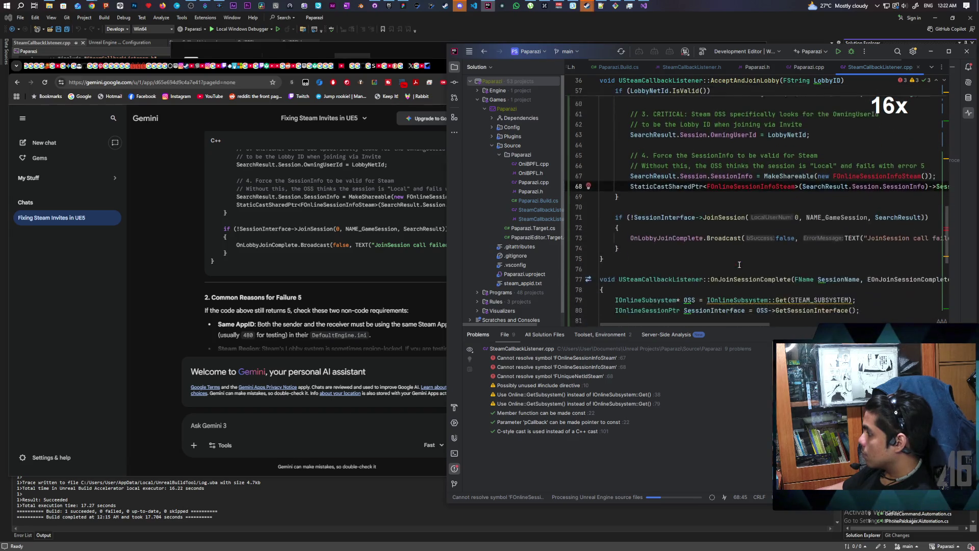
mouse_move(739, 170)
drag(678, 323, 755, 320)
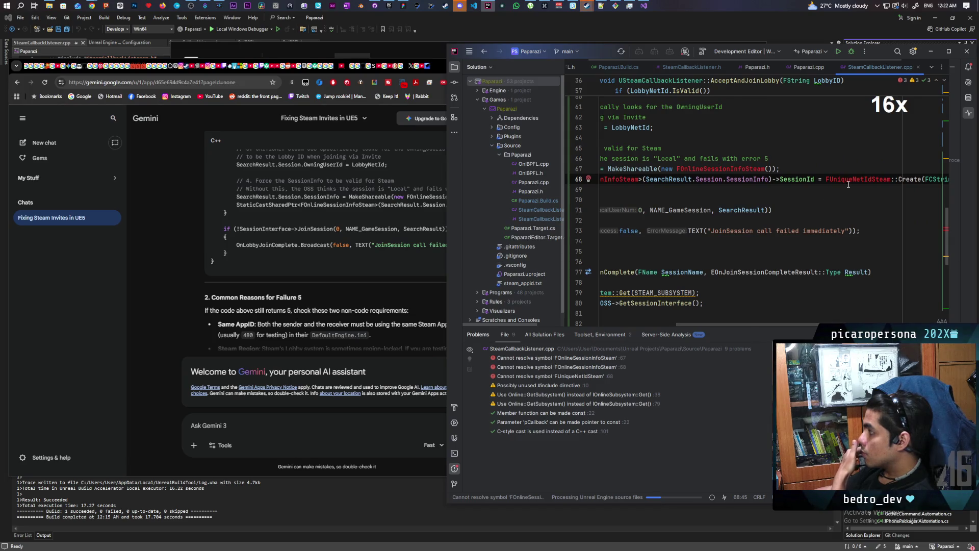
mouse_move(850, 179)
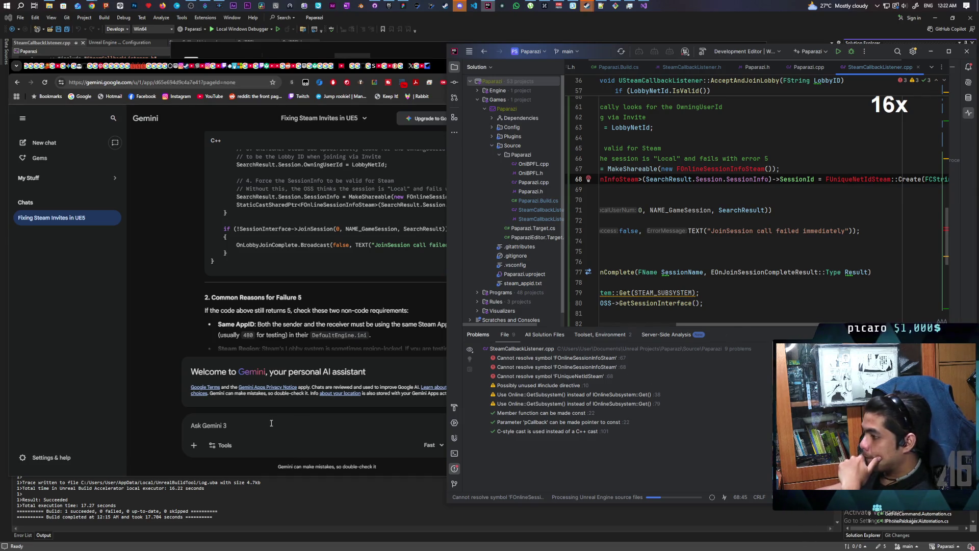
Read Gemini's failure causes and highlight the Session Name Mismatch tip about NAME_GameSession.
scroll(184, 300, down, 1)
click(184, 300)
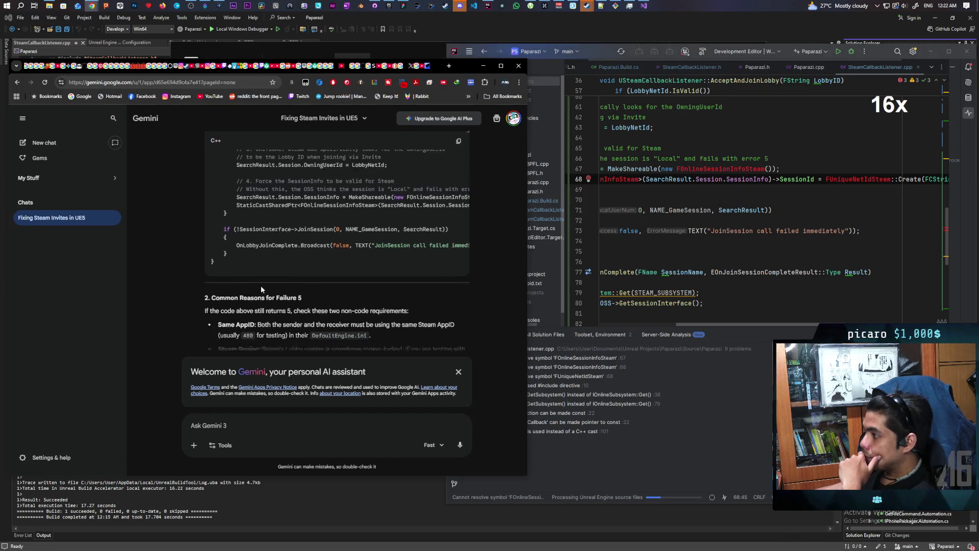
scroll(252, 302, down, 1)
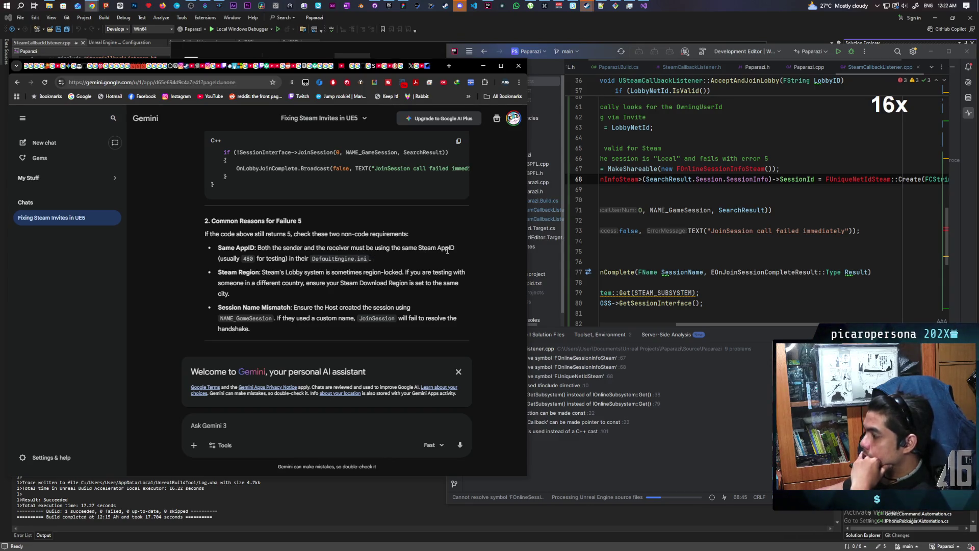
scroll(311, 267, down, 2)
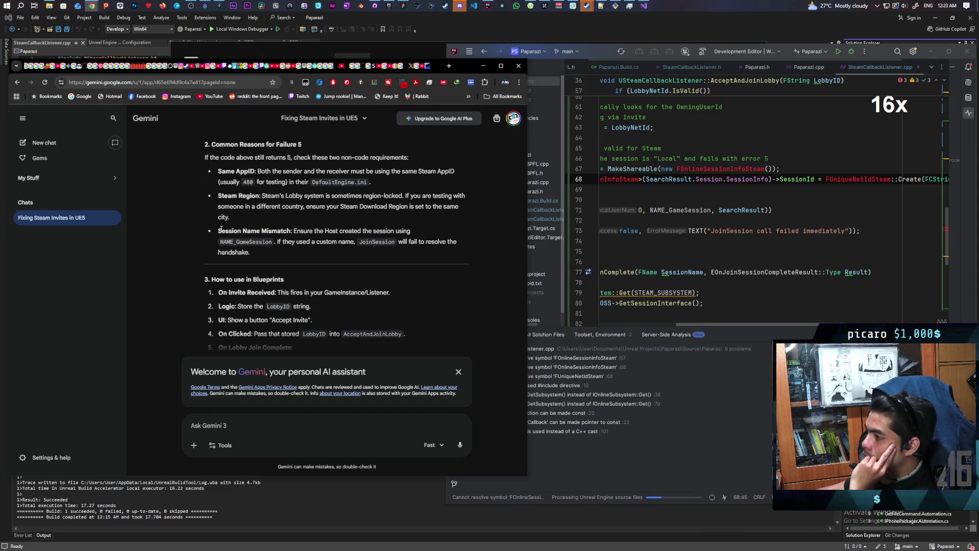
drag(221, 229, 406, 233)
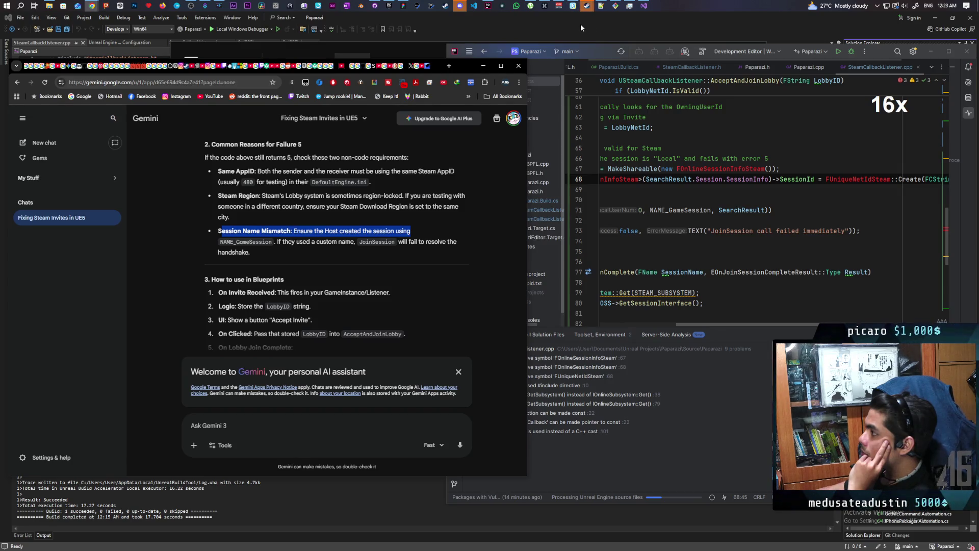
Bring up the Unreal project library in the Epic Games Launcher.
click(388, 6)
scroll(445, 290, down, 1)
scroll(445, 292, down, 3)
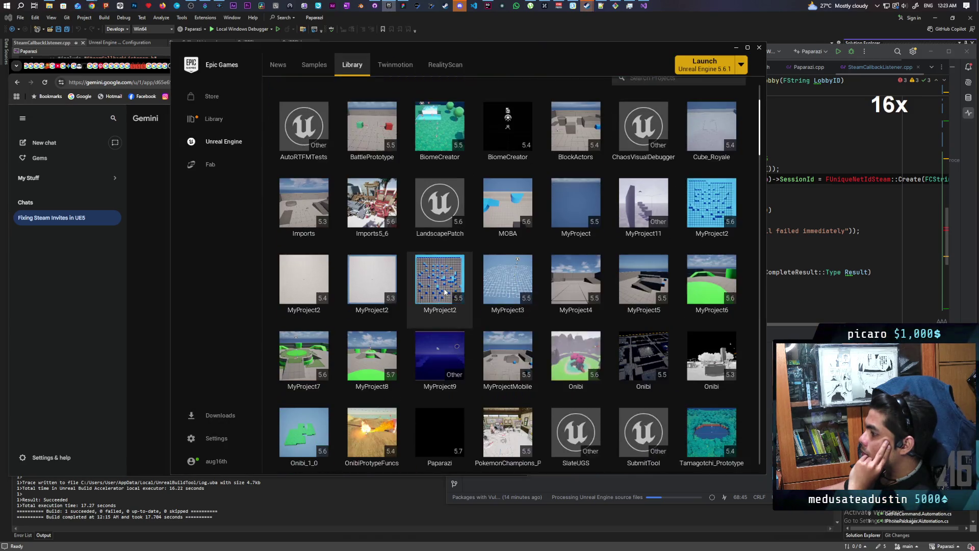
Launch the Paparazi project from the Epic Games Launcher library so it opens in Unreal Editor.
double_click(445, 392)
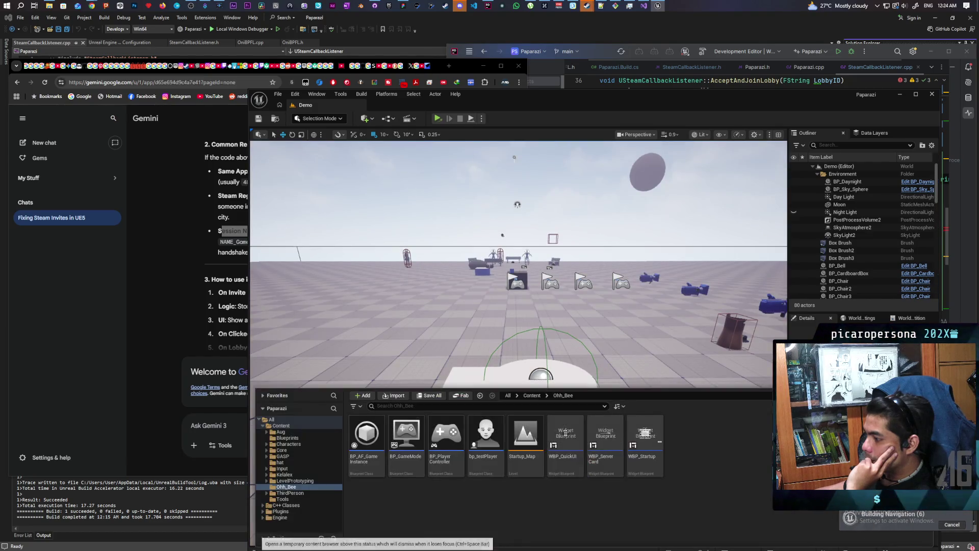
Open the BP_AF_GameInstance Blueprint from the Content Drawer.
click(266, 547)
double_click(361, 448)
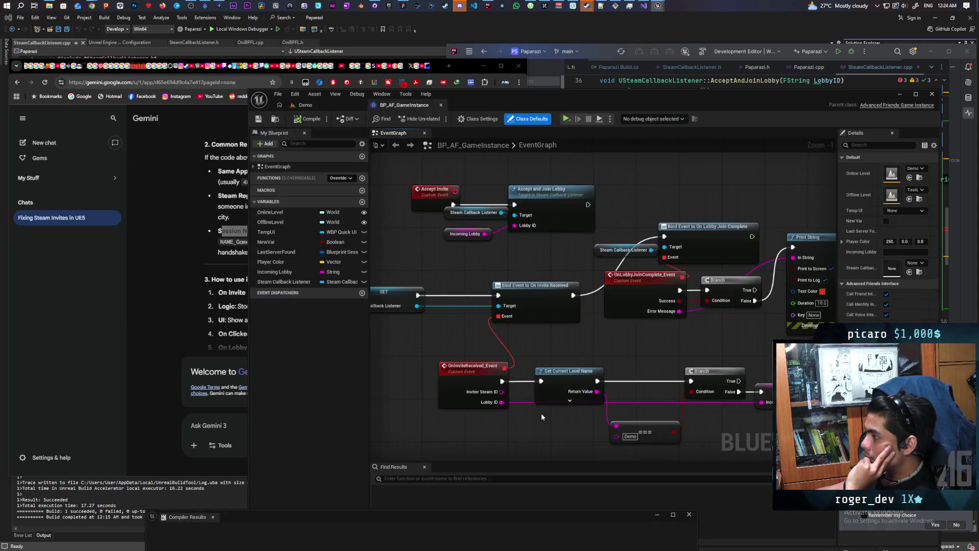
scroll(542, 417, down, 5)
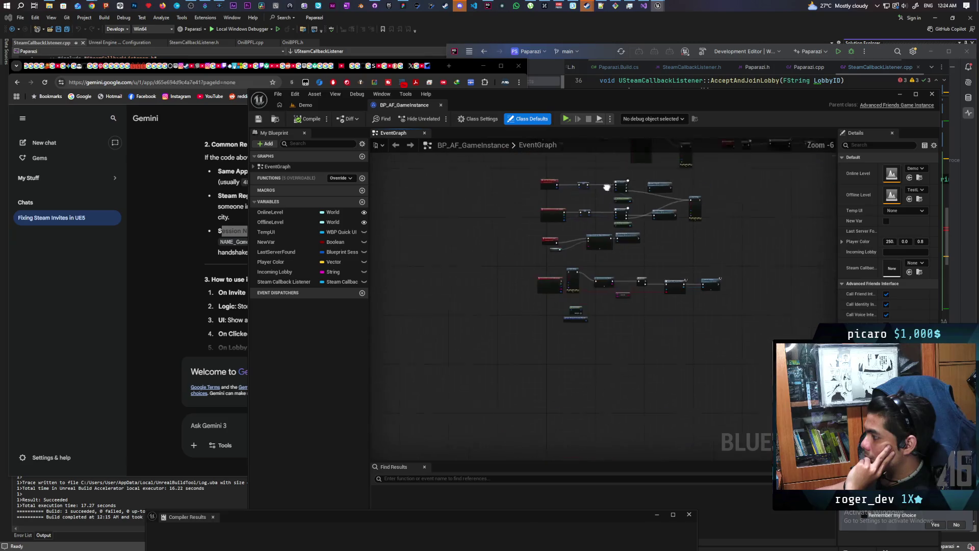
scroll(606, 187, up, 6)
Pan the EventGraph to the CreateAdvancedSession, HostServer and join nodes, then return to Gemini.
mouse_move(532, 362)
mouse_down()
mouse_move(445, 433)
mouse_move(472, 301)
mouse_move(504, 365)
mouse_move(537, 372)
mouse_up()
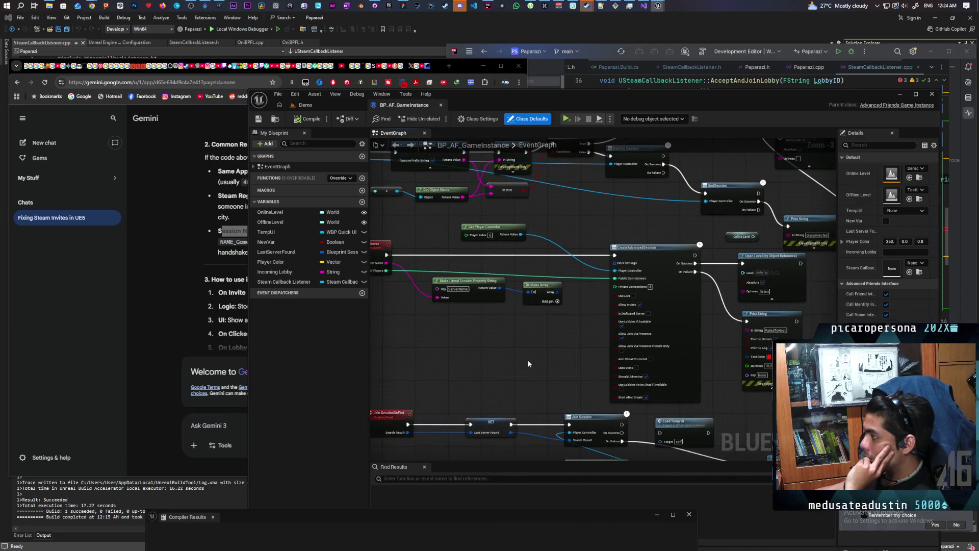
scroll(528, 363, up, 1)
mouse_move(528, 363)
mouse_down()
mouse_move(627, 363)
mouse_move(529, 387)
mouse_up()
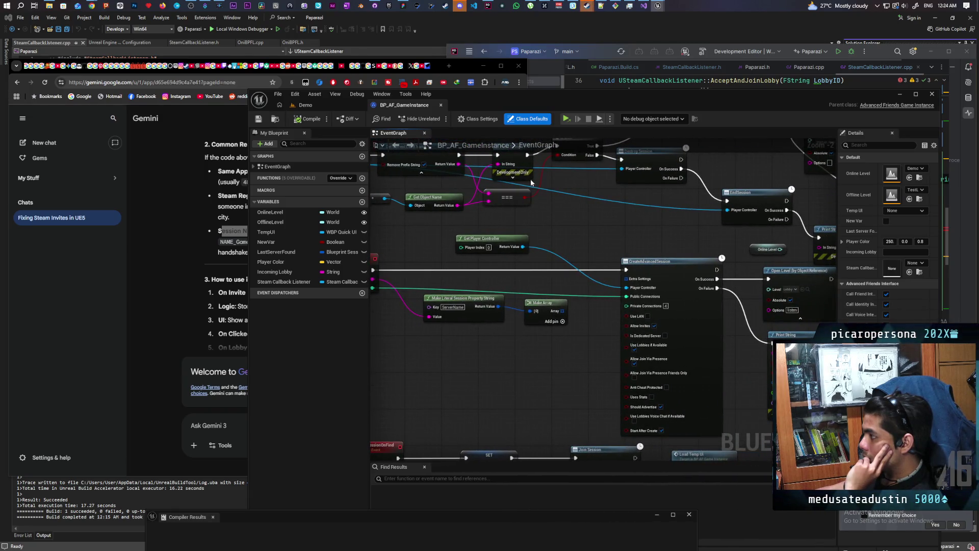
click(157, 237)
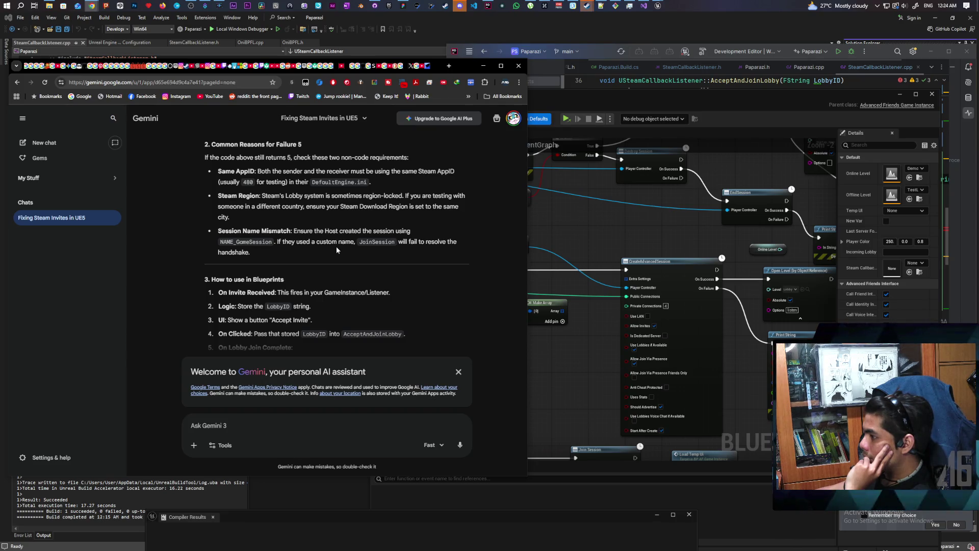
Tell Gemini the lobby comes from the Create Advanced Session node, tested on two PCs with two Steam accounts.
scroll(317, 256, down, 1)
scroll(317, 256, down, 1)
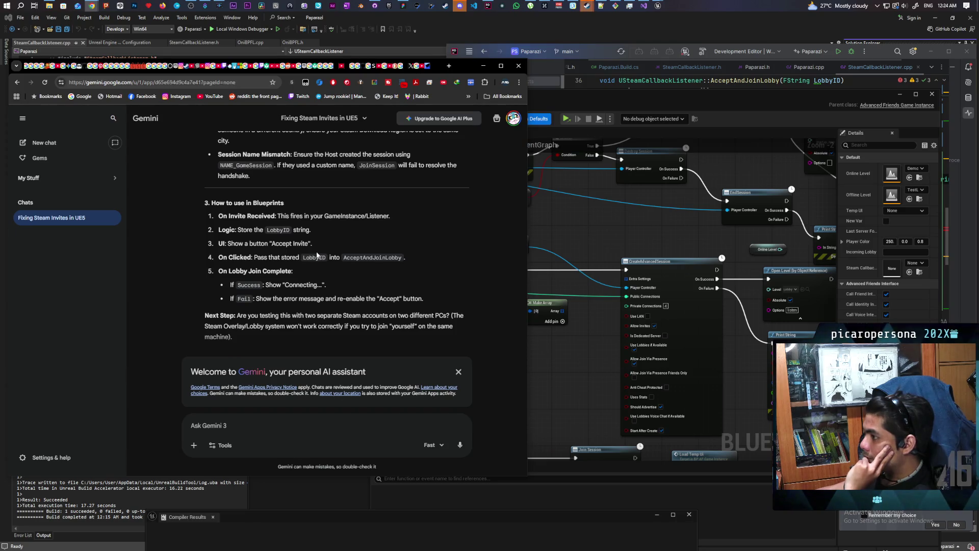
scroll(335, 228, down, 1)
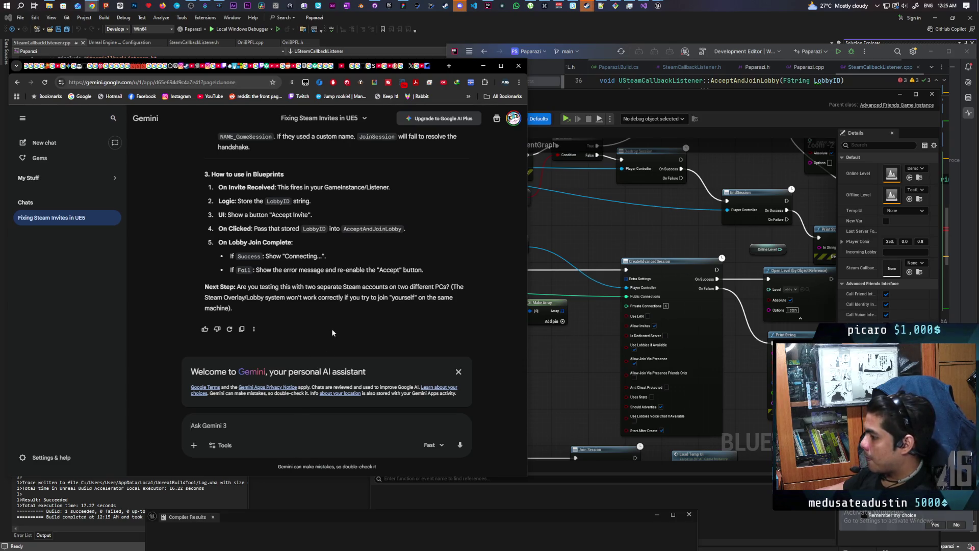
text(the lobby is being created )
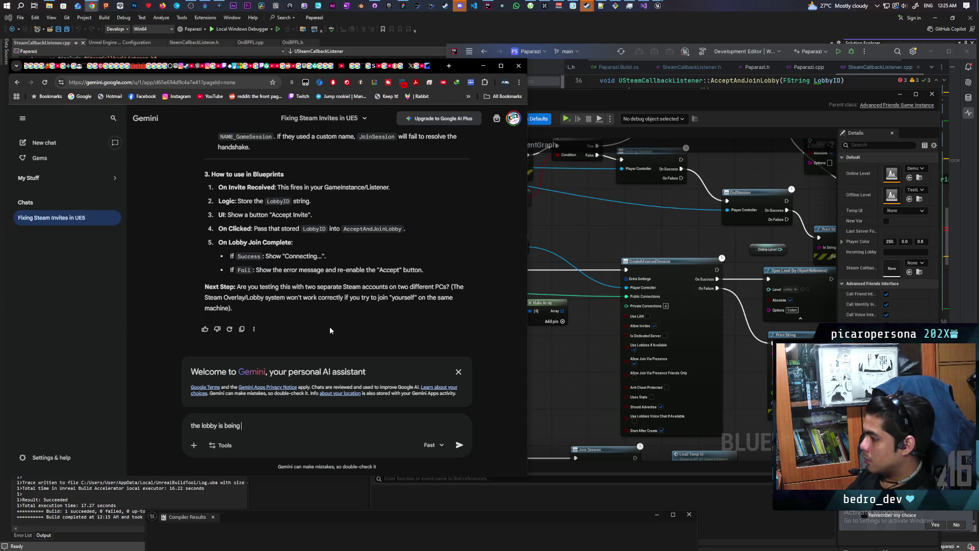
text(with)
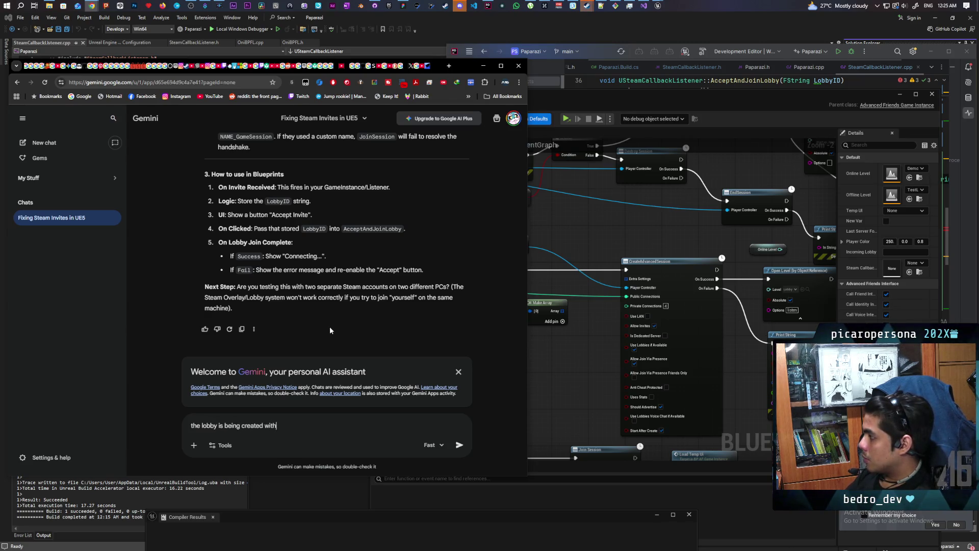
text( the create)
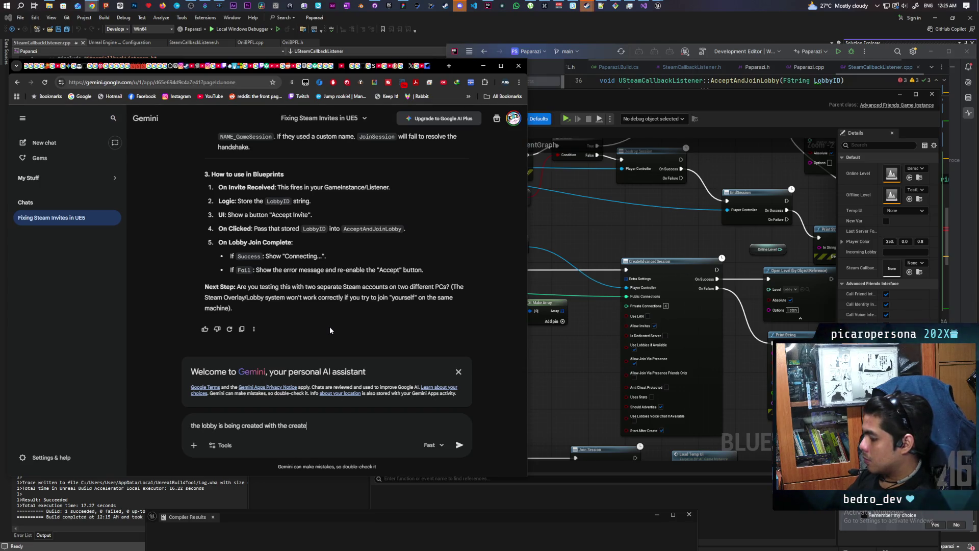
text( advanced session)
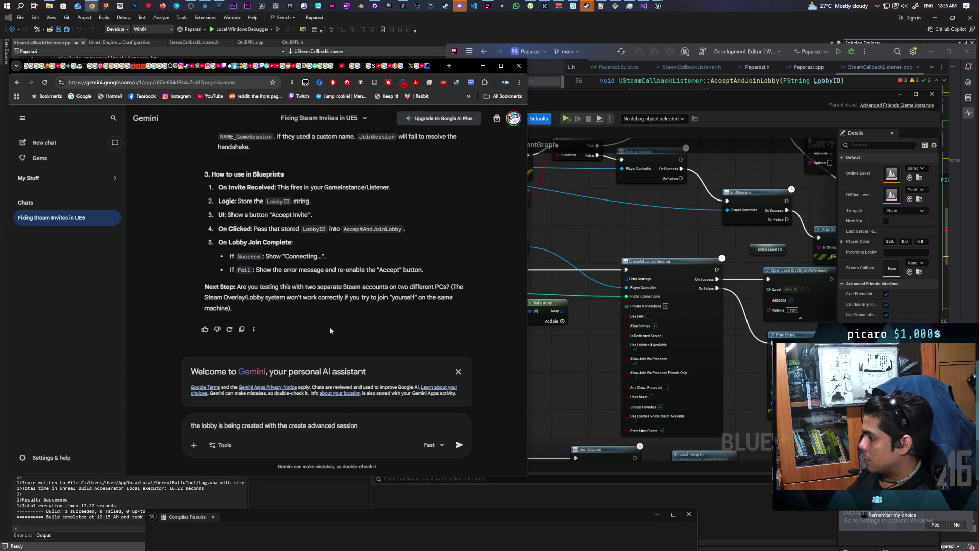
text( node.)
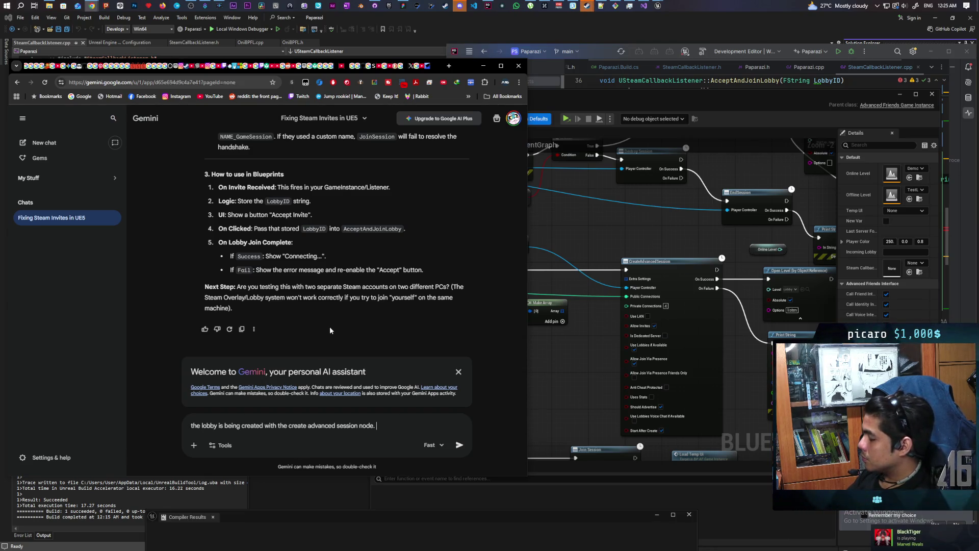
text(i am using two different c)
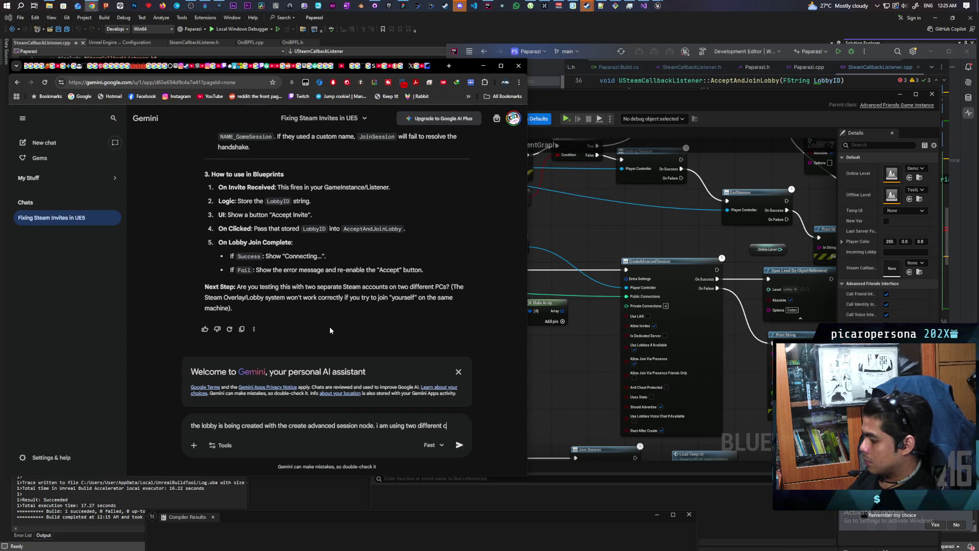
text(omputers with two )
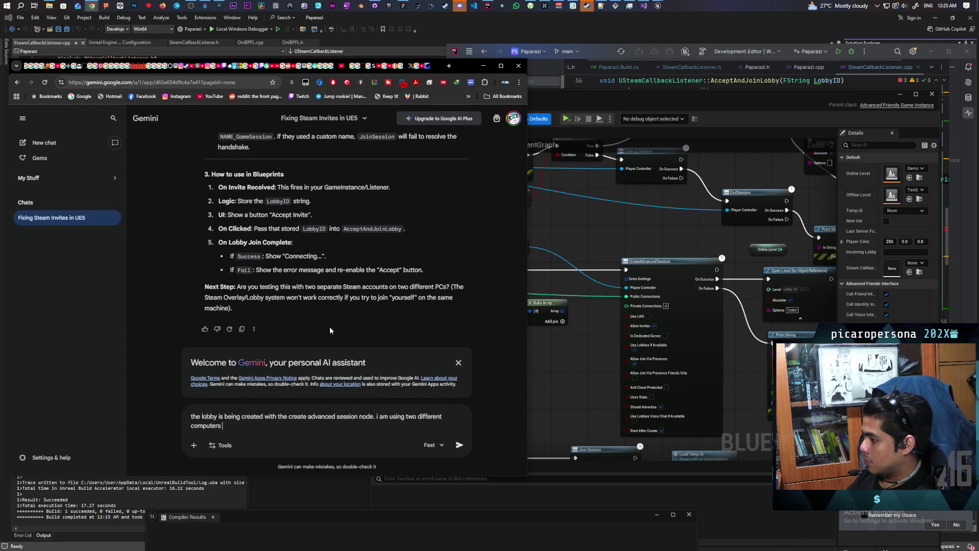
text(different steam accounts)
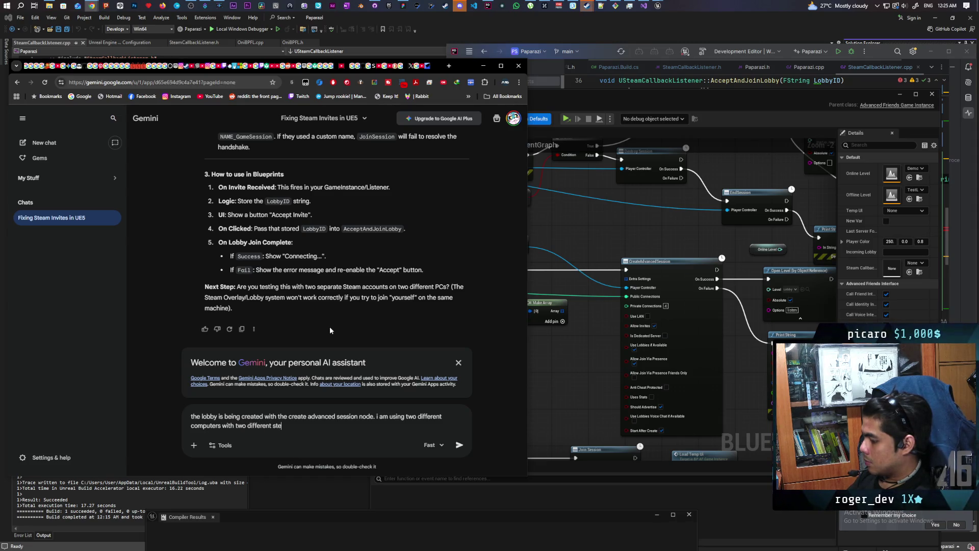
key(Return)
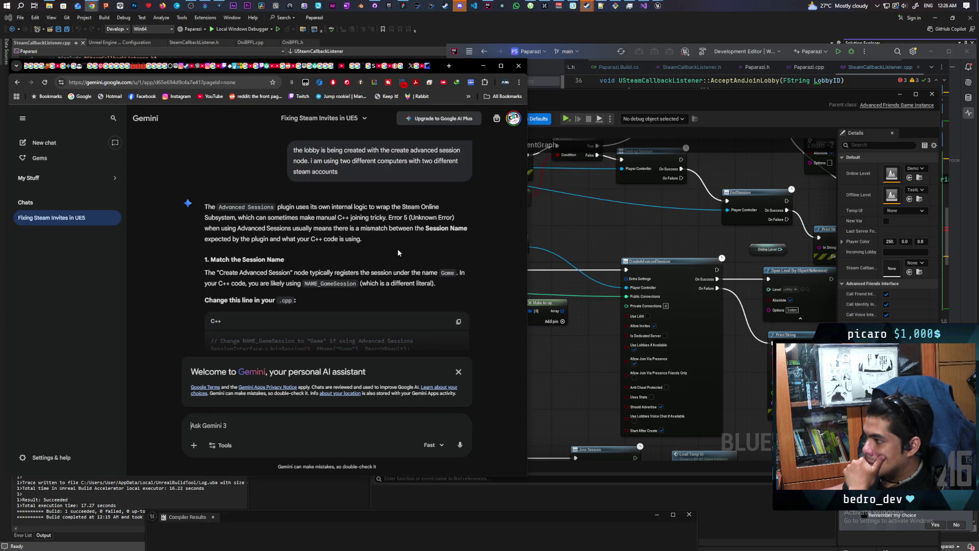
Copy Gemini's suggested JoinSession line using FName("Game") and return to Rider.
scroll(398, 252, down, 2)
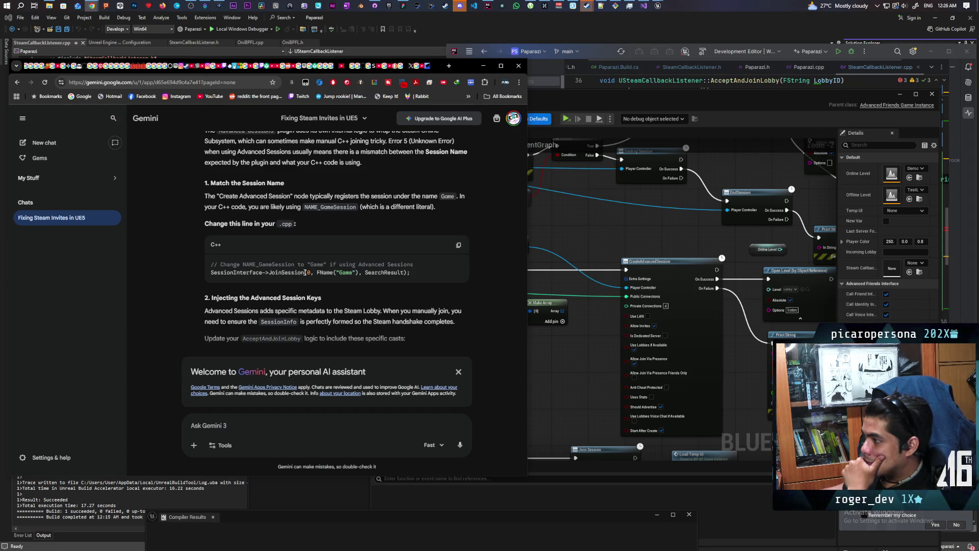
click(457, 246)
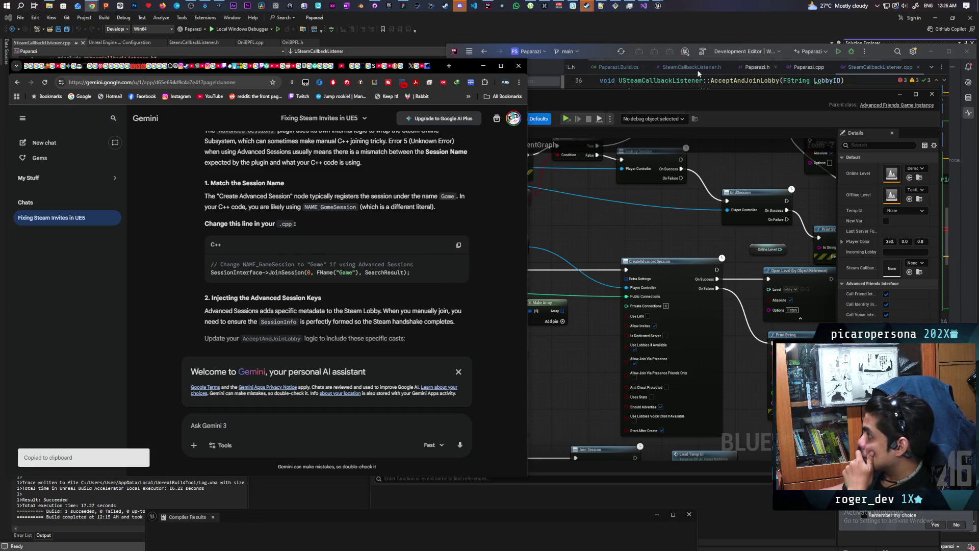
click(595, 51)
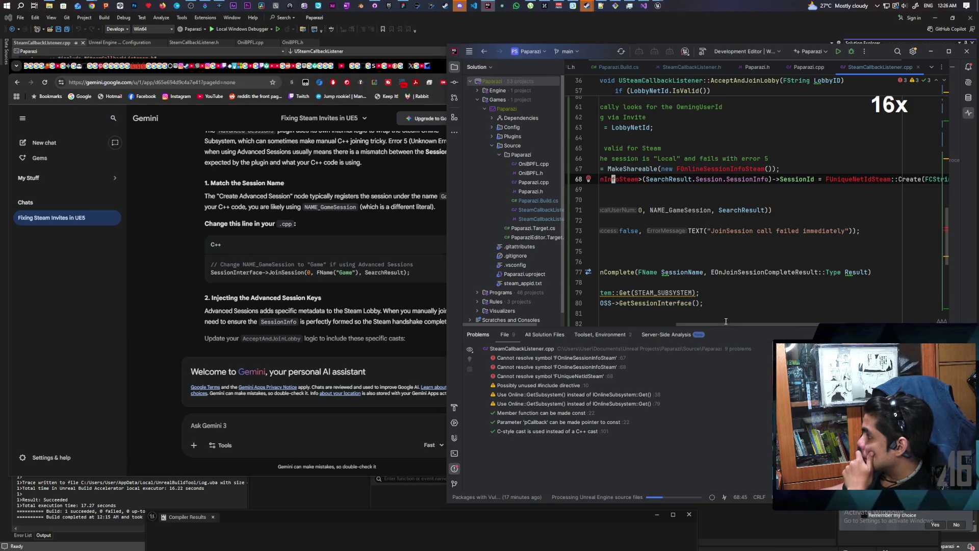
Scroll through the AcceptAndJoinLobby function in SteamCallbackListener.cpp to review it.
drag(723, 324, 647, 324)
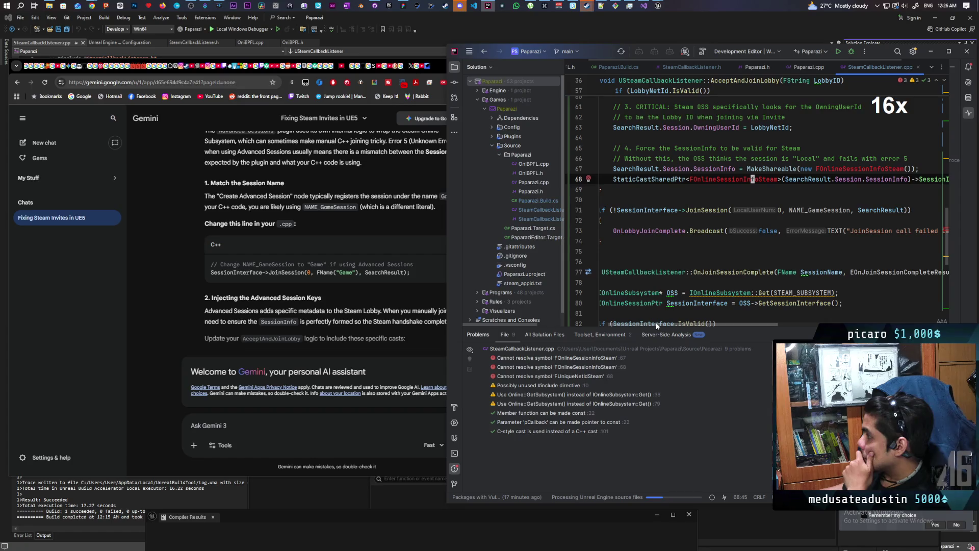
drag(656, 322, 652, 324)
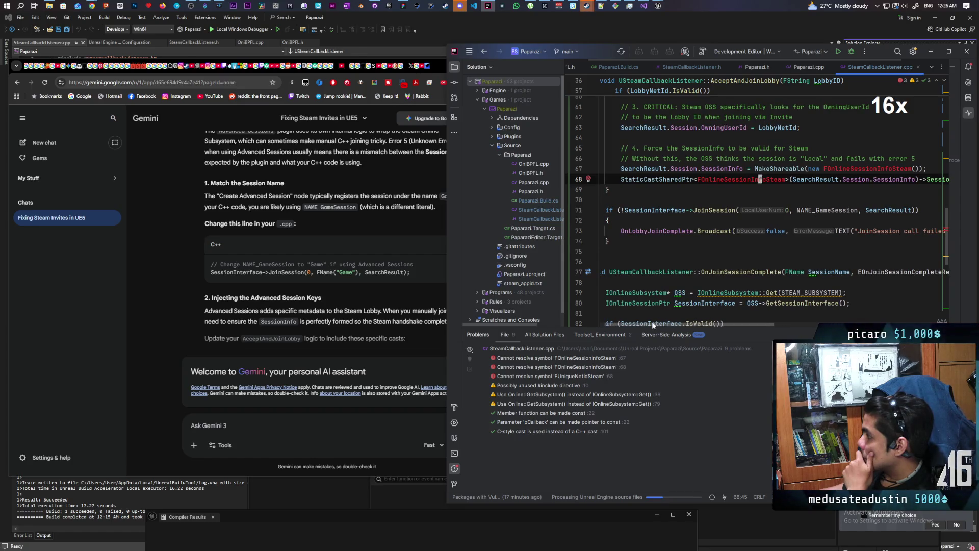
scroll(685, 256, up, 3)
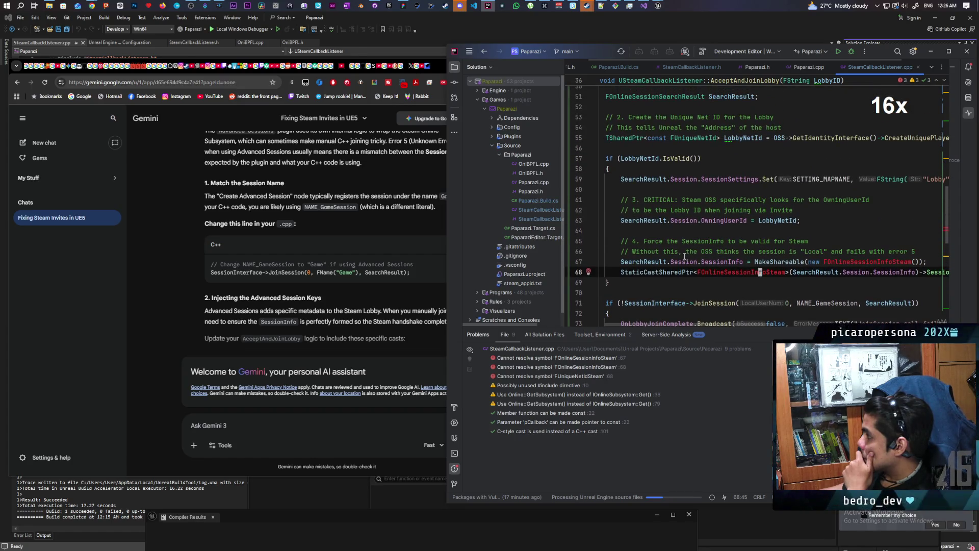
scroll(684, 257, up, 2)
scroll(682, 258, up, 3)
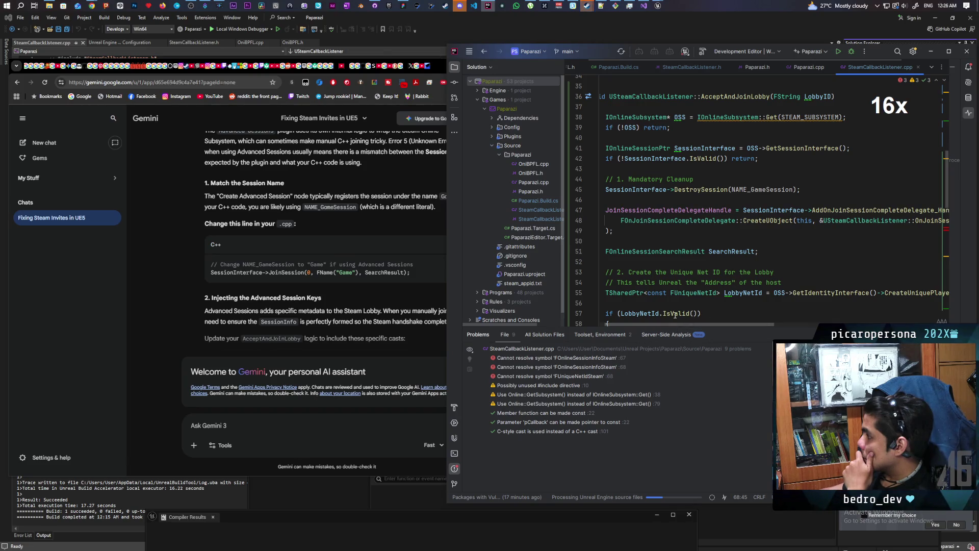
scroll(672, 235, up, 1)
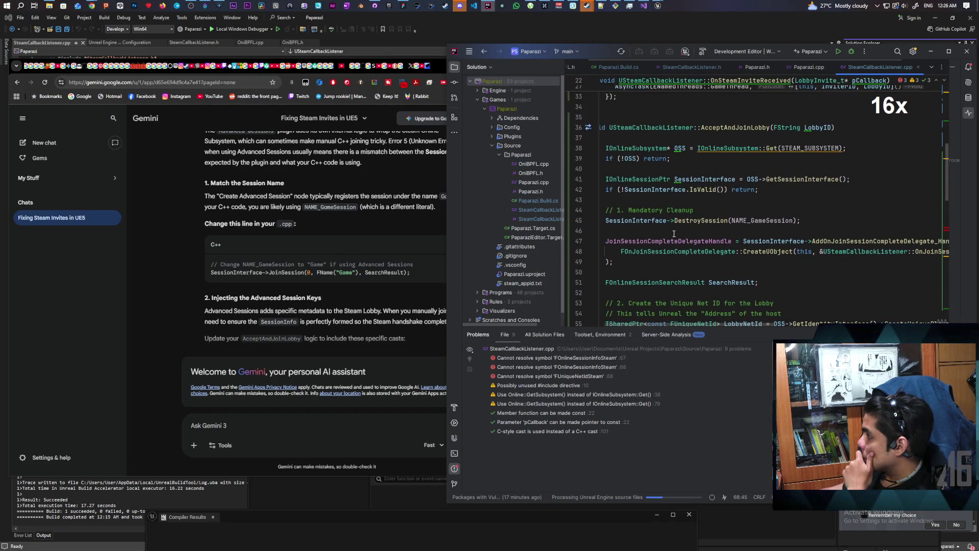
mouse_move(674, 236)
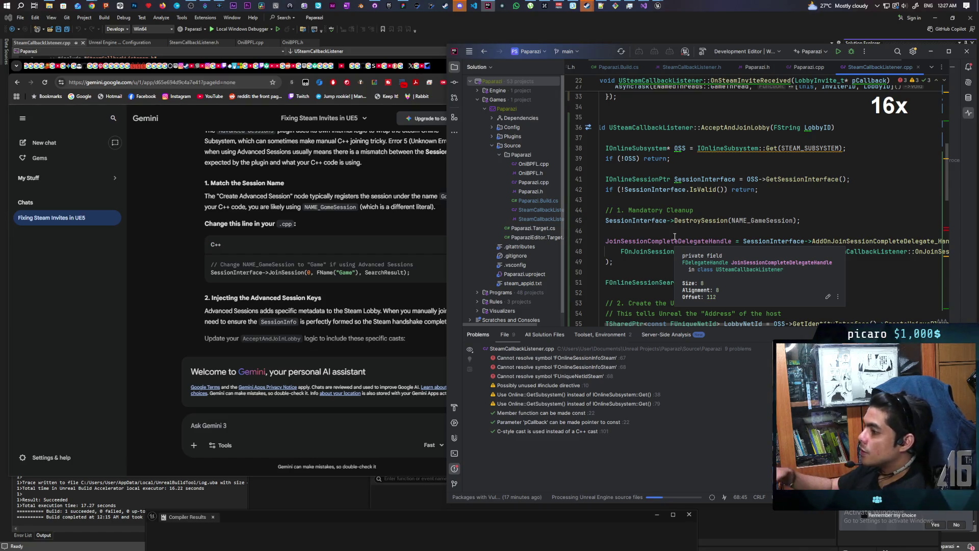
scroll(701, 230, up, 4)
scroll(701, 230, up, 3)
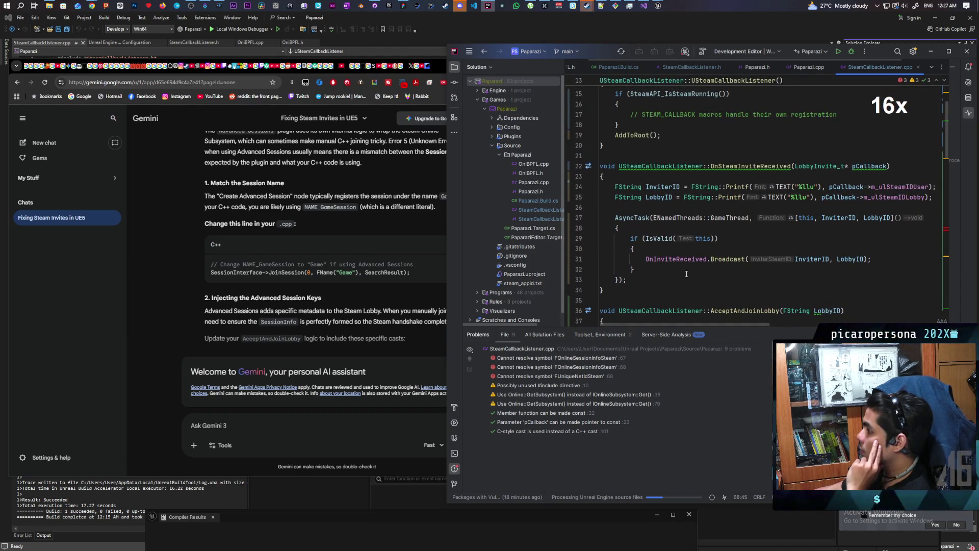
scroll(678, 279, down, 3)
scroll(719, 259, down, 1)
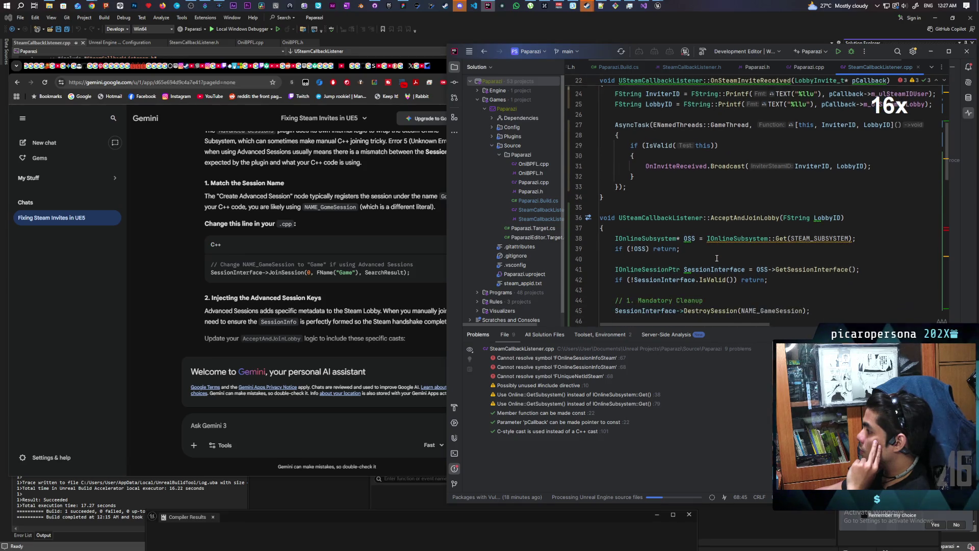
scroll(715, 256, down, 2)
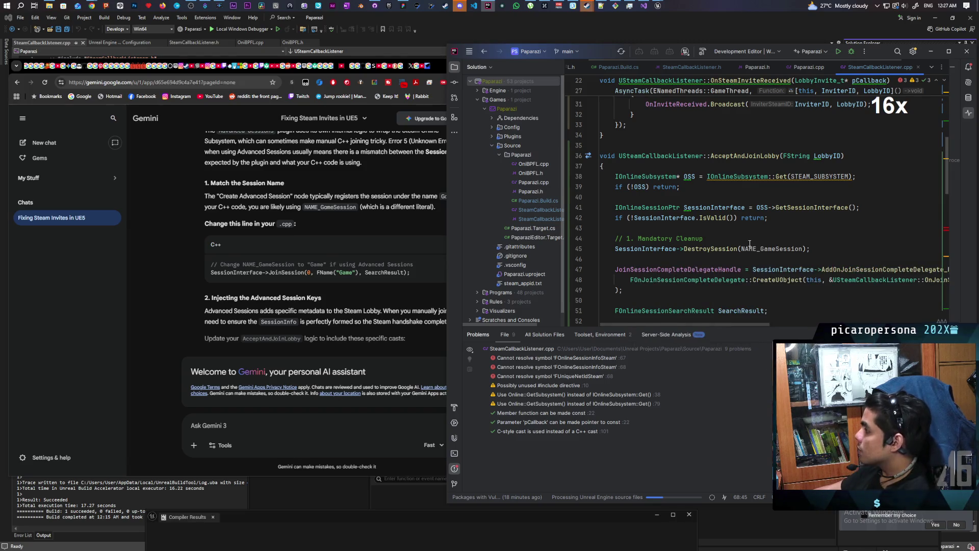
scroll(744, 234, down, 1)
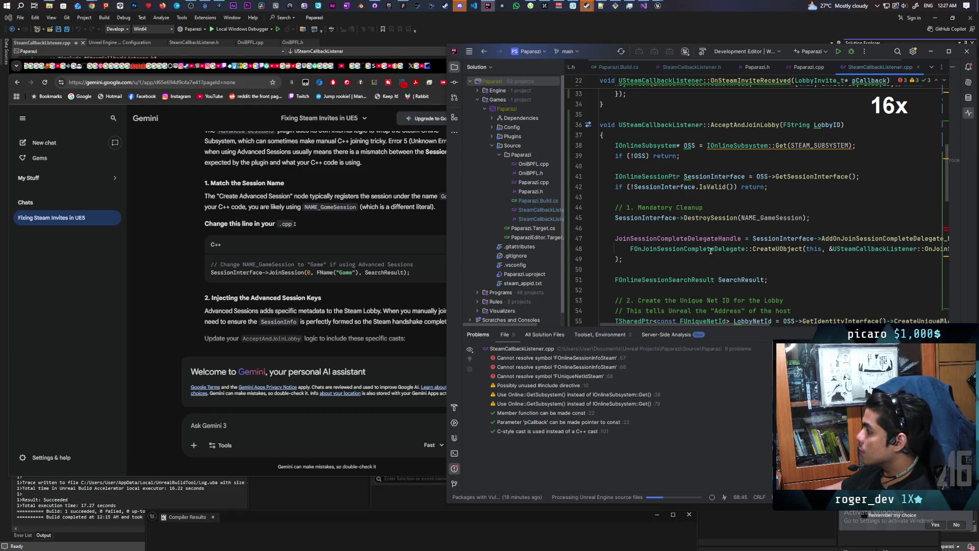
Select FName("Game") in Gemini's code and NAME_GameSession in the line 71 JoinSession call.
mouse_move(710, 251)
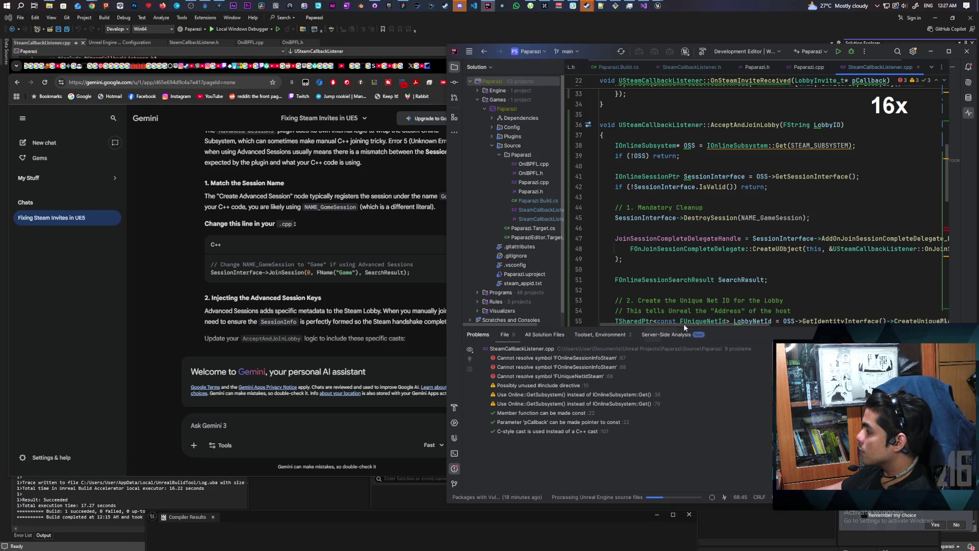
scroll(719, 288, down, 1)
scroll(719, 287, down, 1)
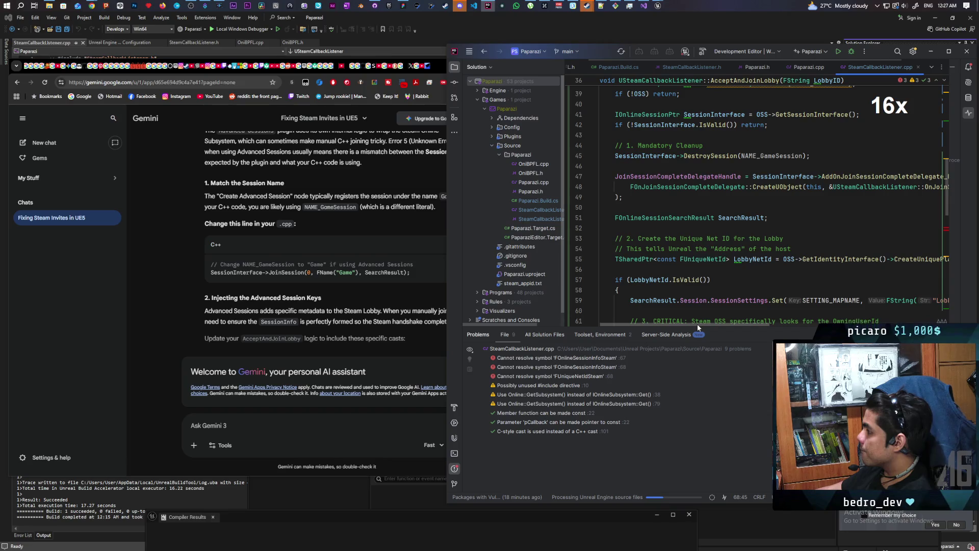
scroll(751, 281, down, 3)
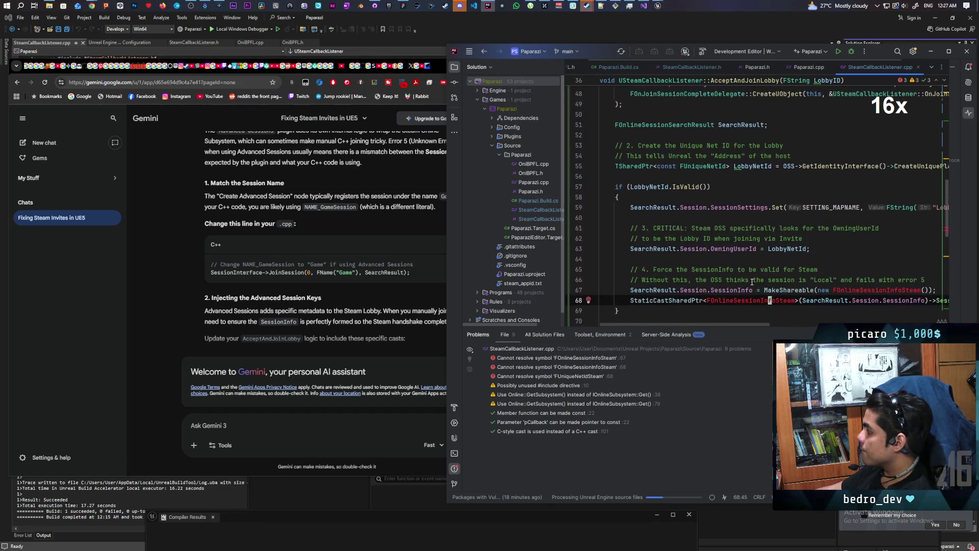
scroll(752, 281, down, 2)
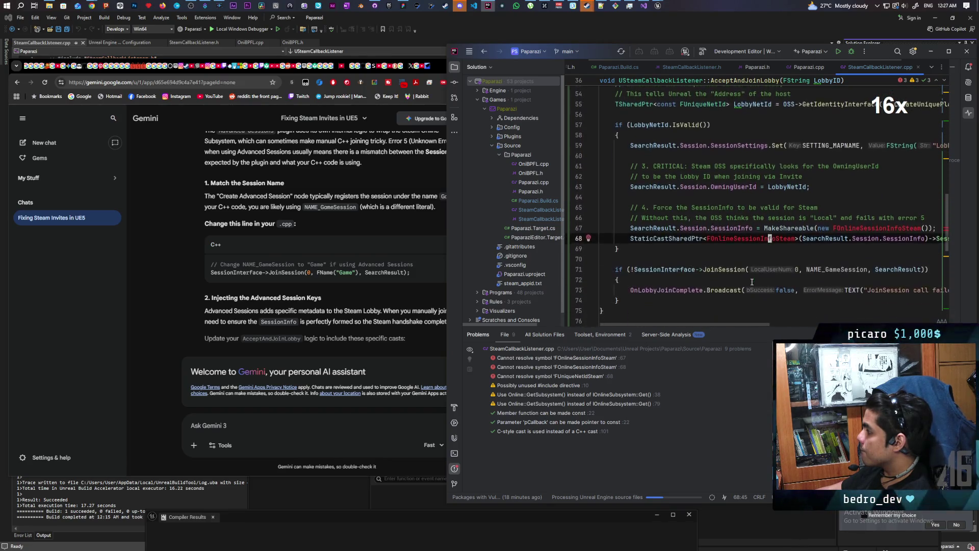
scroll(751, 281, down, 1)
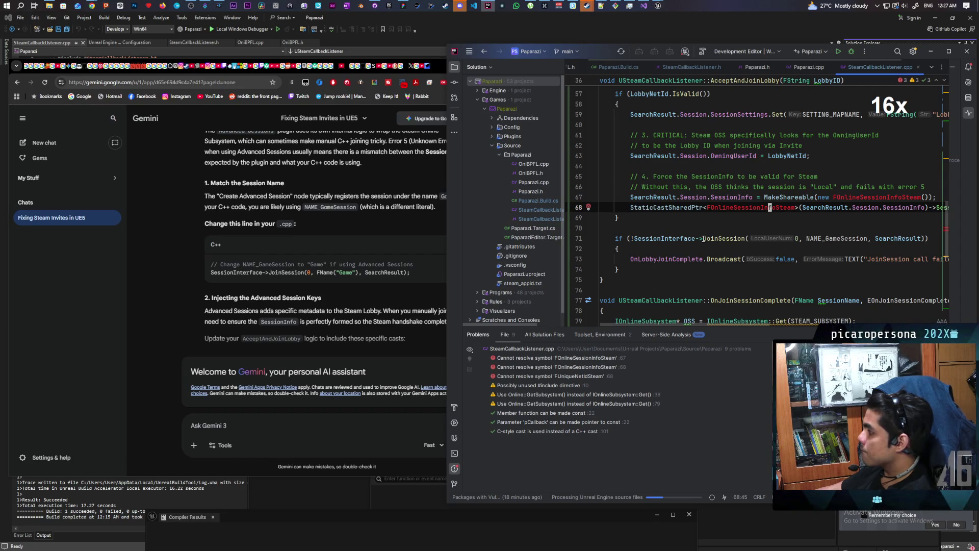
mouse_move(635, 239)
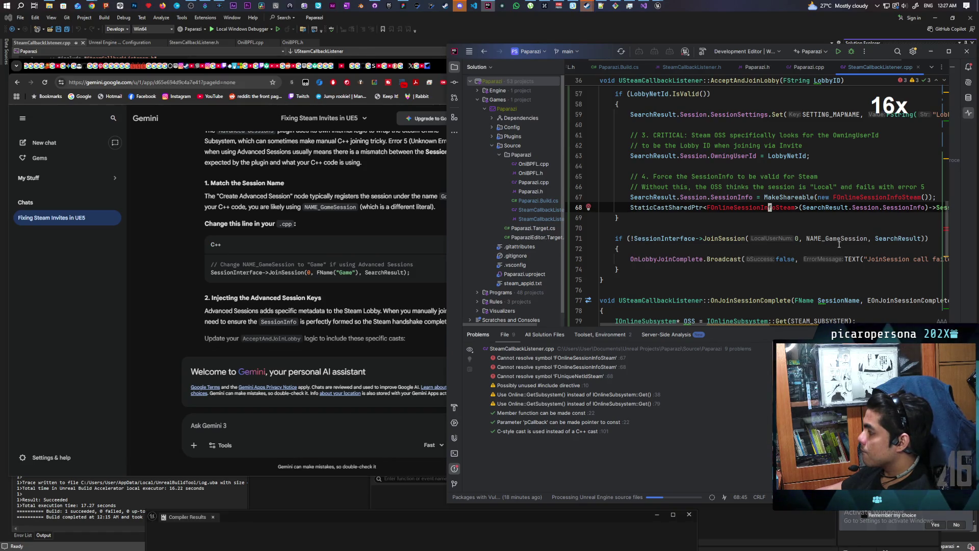
mouse_move(838, 246)
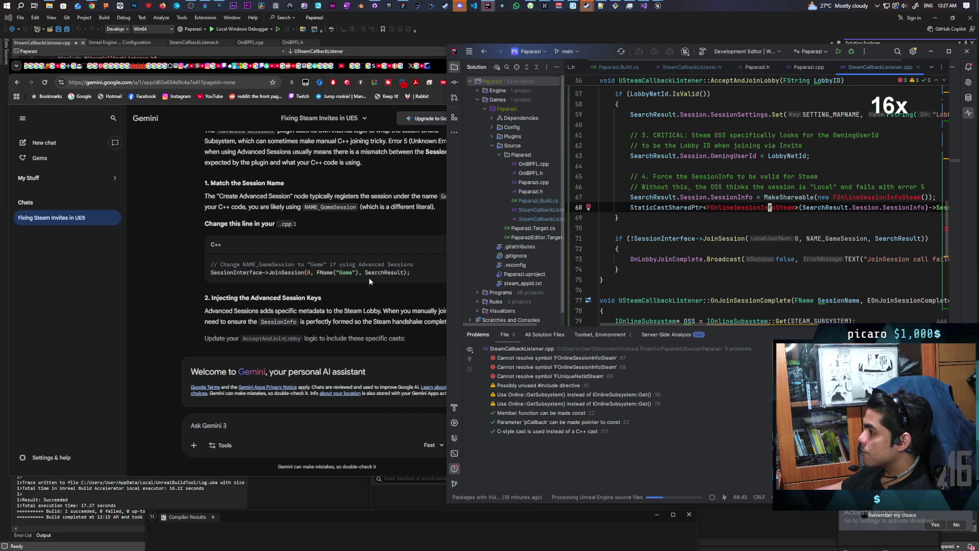
drag(316, 272, 359, 273)
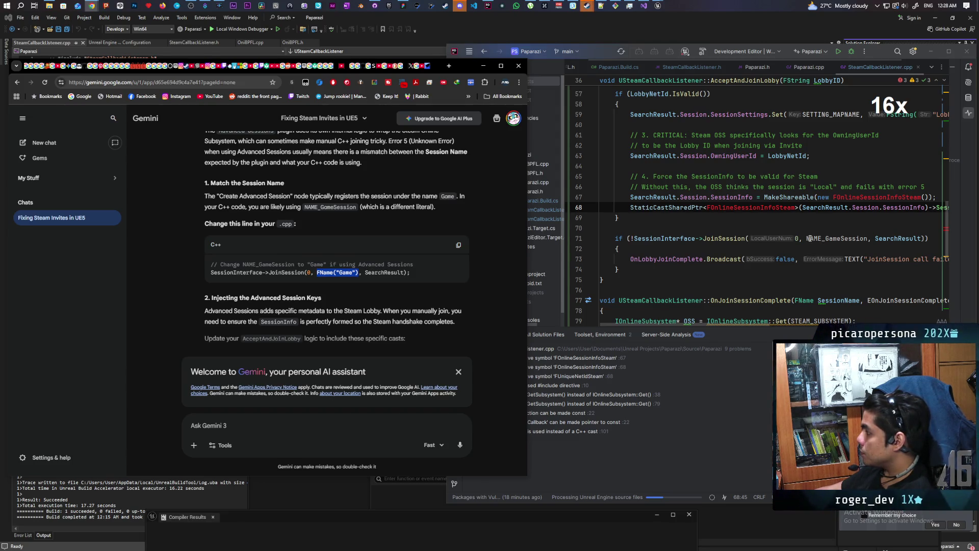
drag(806, 238, 837, 241)
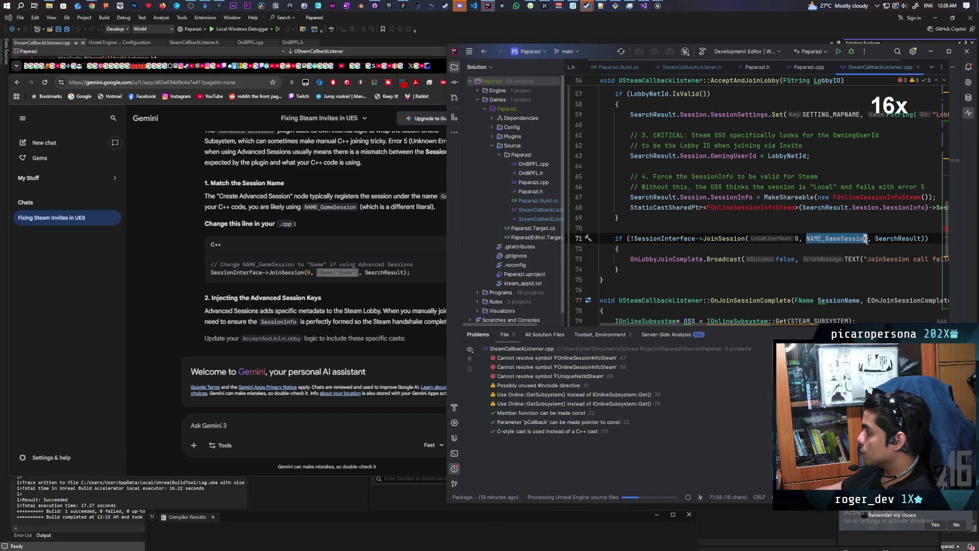
Paste FName("Game") over NAME_GameSession in the line 71 JoinSession call.
text(FName("Game"))
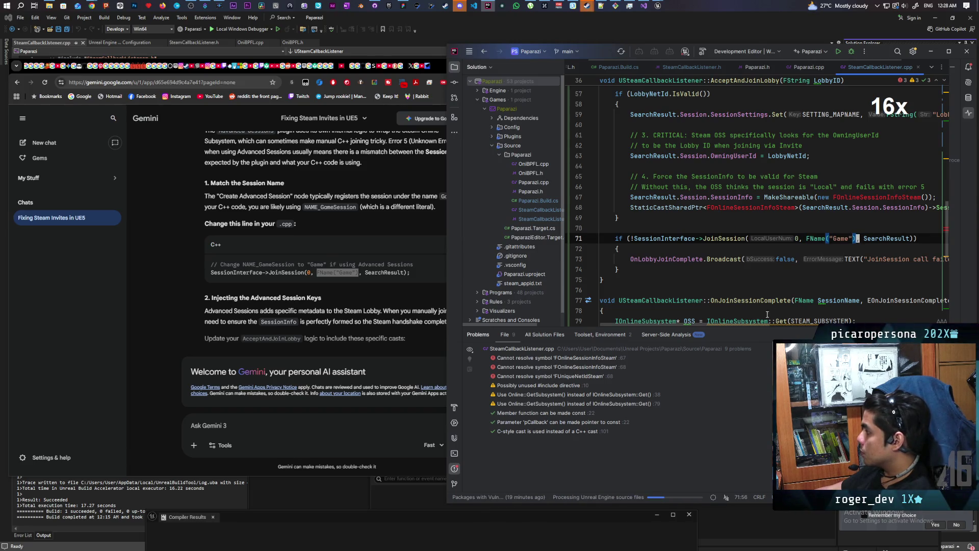
scroll(737, 316, right, 5)
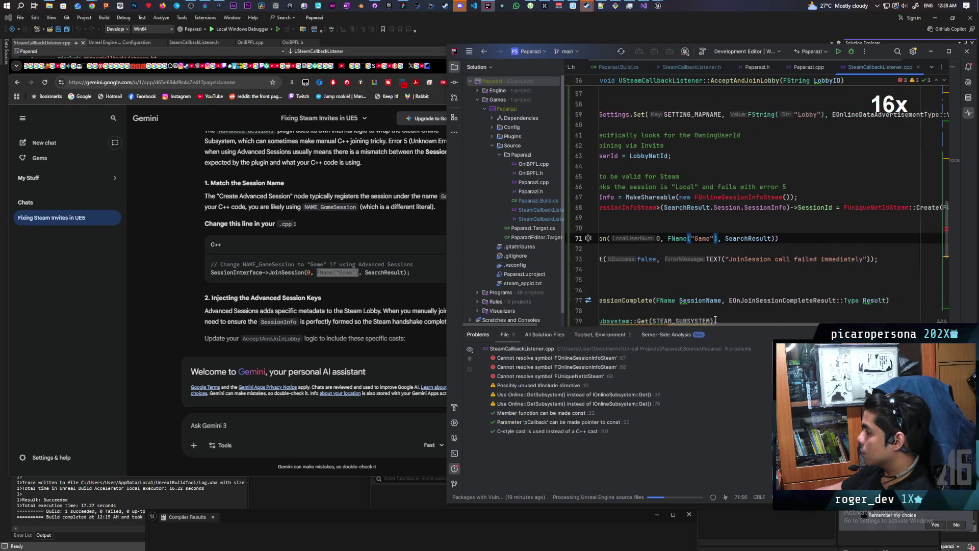
scroll(702, 313, left, 3)
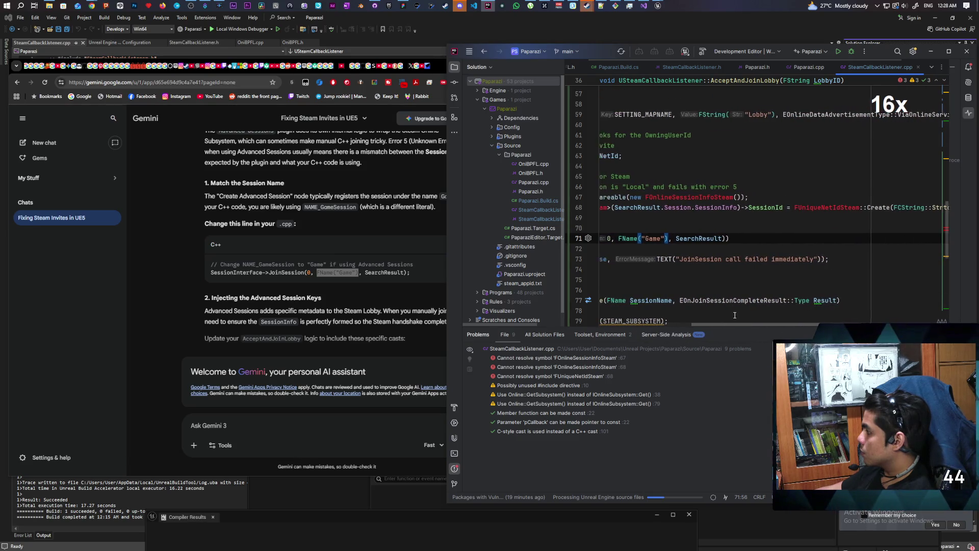
scroll(702, 313, left, 3)
scroll(739, 280, up, 7)
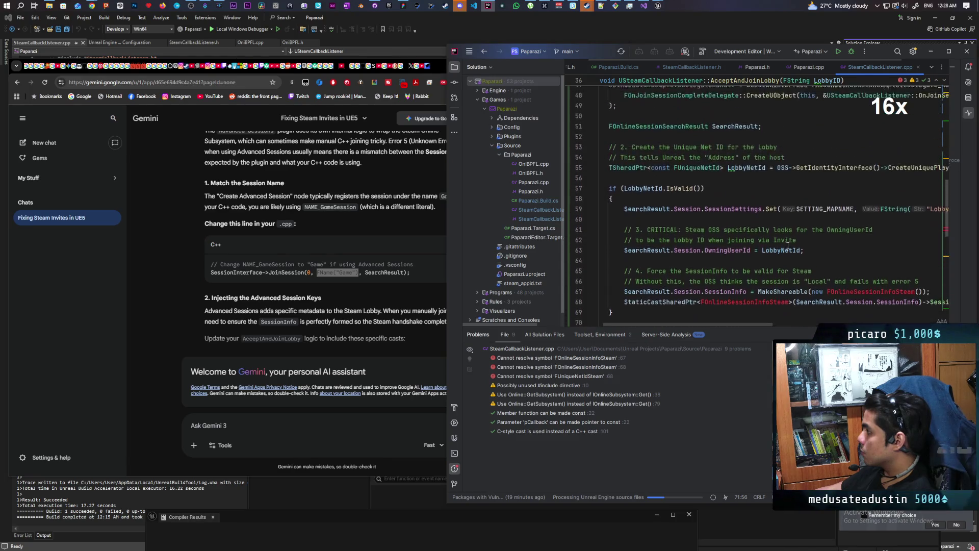
Replace NAME_GameSession with FName("Game") in the DestroySession call on line 45.
drag(734, 189, 795, 189)
text(FName("Game"))
scroll(777, 222, down, 5)
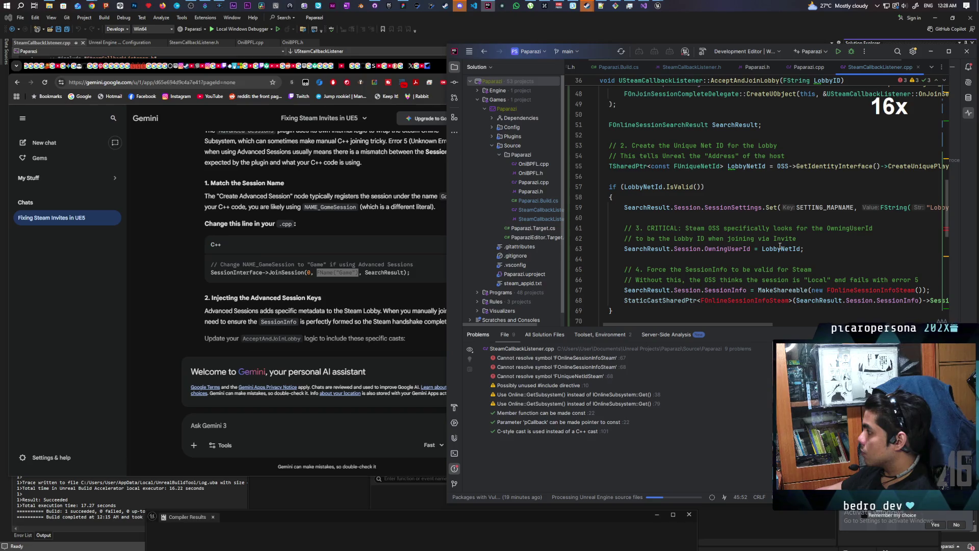
drag(750, 324, 812, 322)
scroll(781, 257, down, 3)
scroll(781, 257, up, 4)
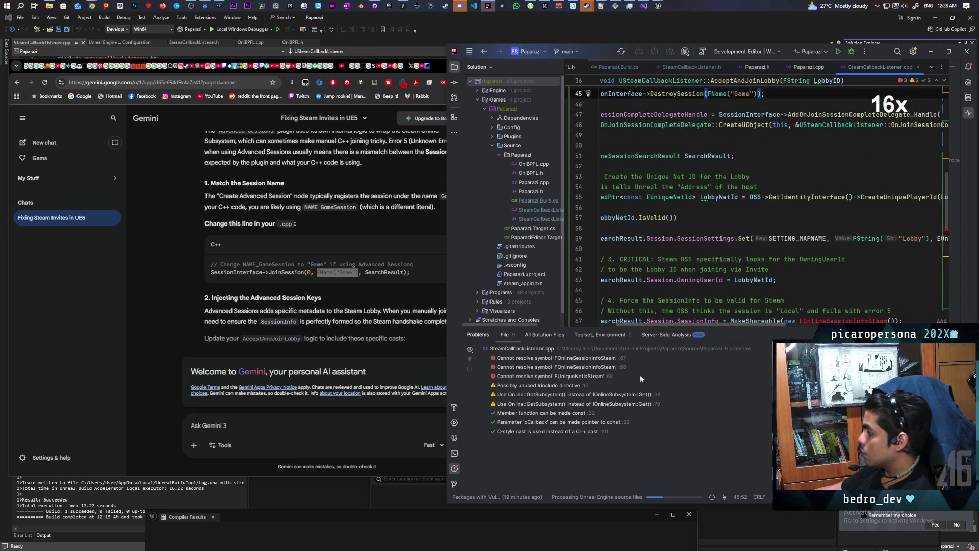
Send Gemini the 'Cannot resolve symbol' errors for FOnlineSessionInfoSteam and FUniqueNetIdSteam from Rider's Problems panel.
click(514, 366)
key(ctrl+c)
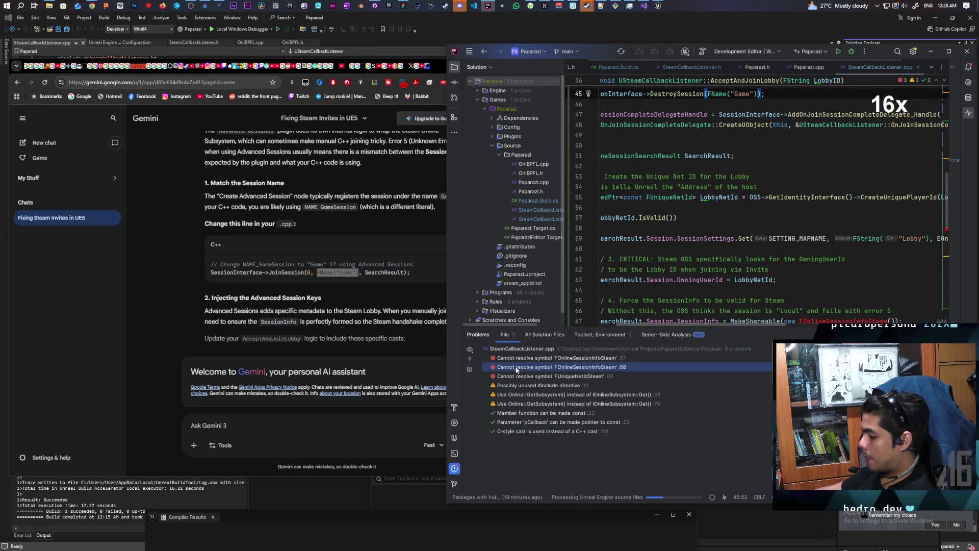
click(307, 425)
key(ctrl+v)
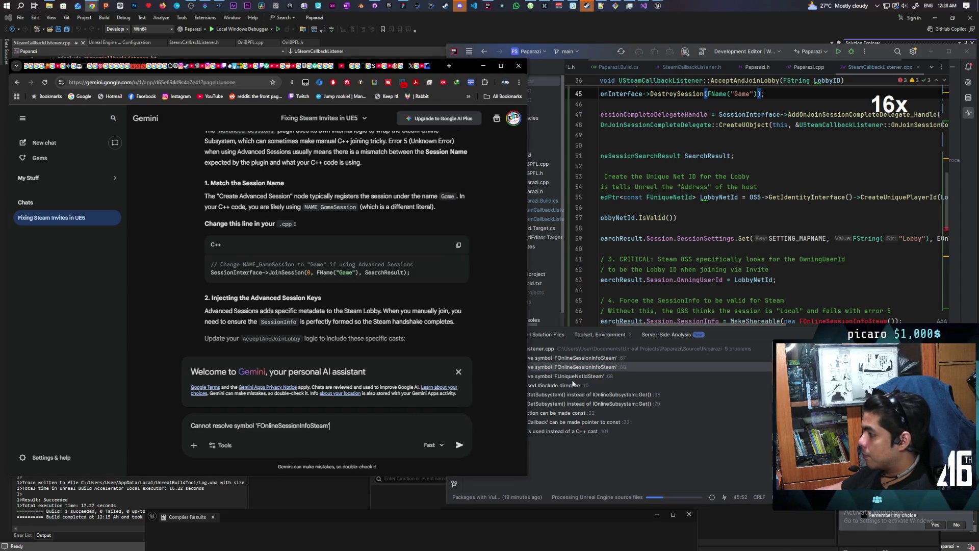
click(576, 376)
click(367, 427)
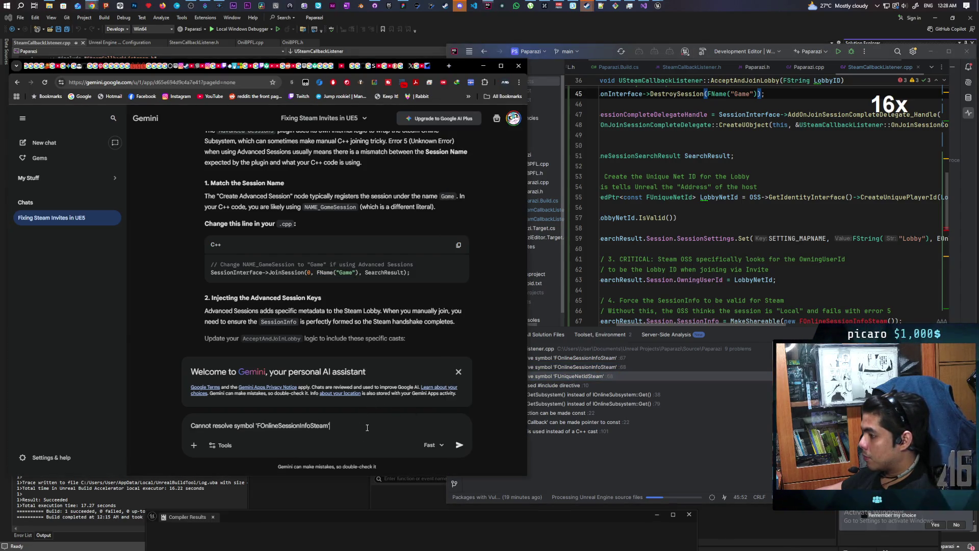
key(Return)
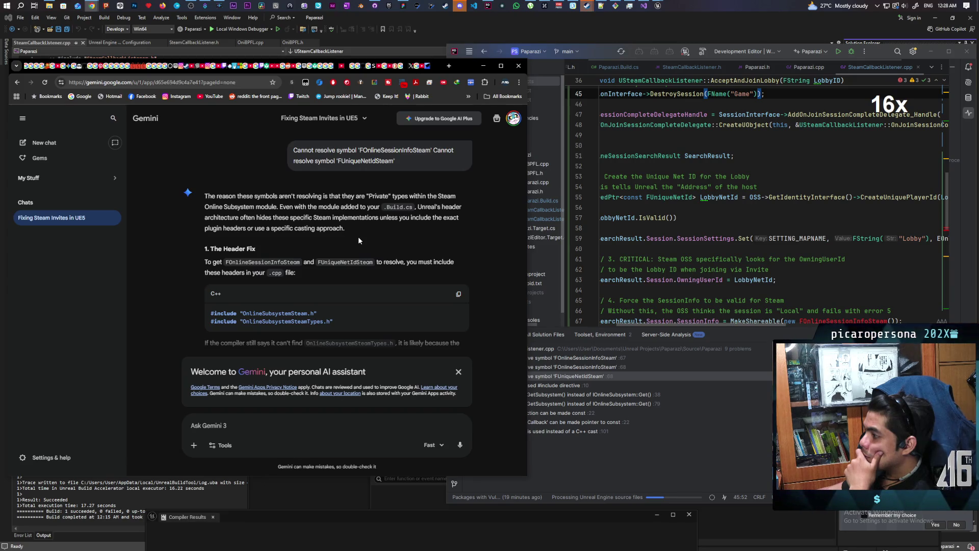
scroll(359, 241, down, 2)
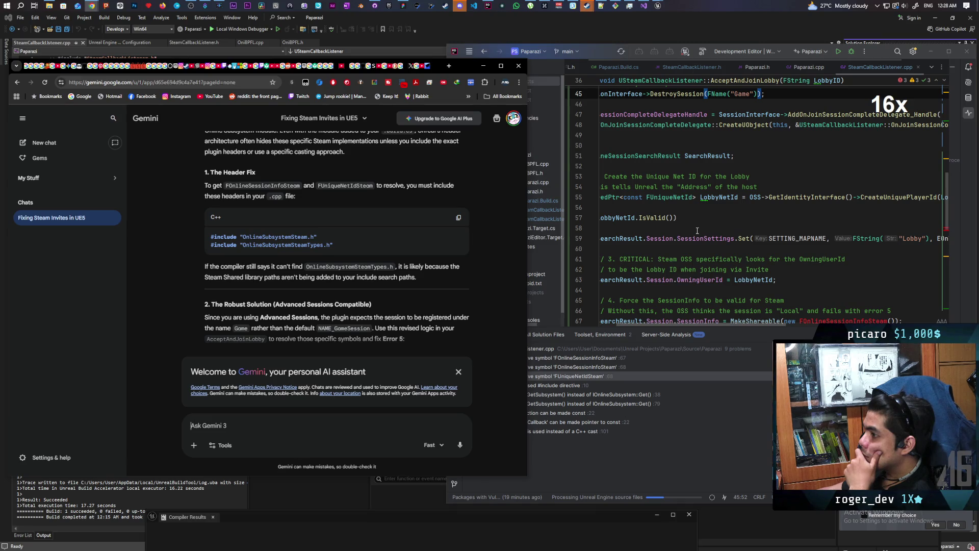
scroll(695, 230, up, 15)
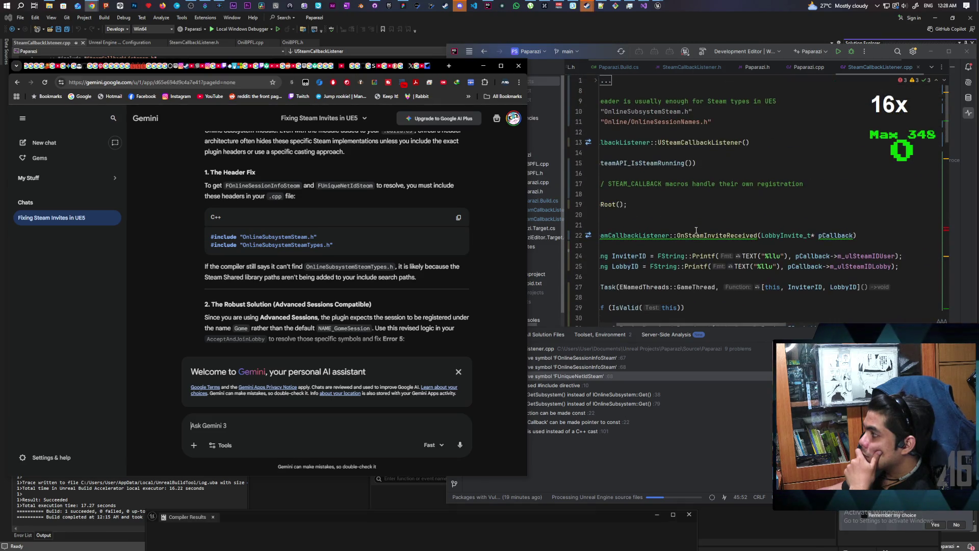
Paste the OnlineSubsystemSteam.h and OnlineSubsystemSteamTypes.h includes below the Engine/Engine.h include on line 7.
click(605, 80)
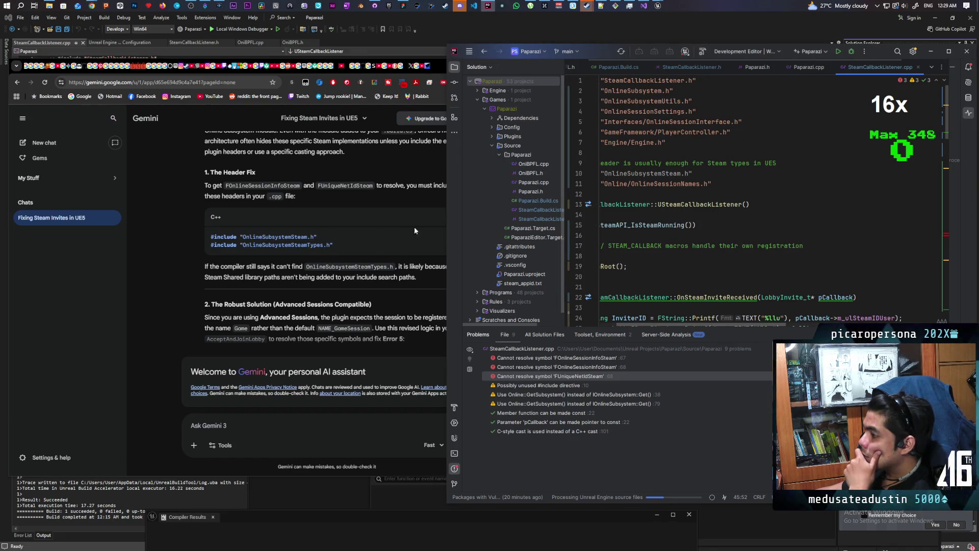
click(372, 223)
click(462, 220)
click(685, 143)
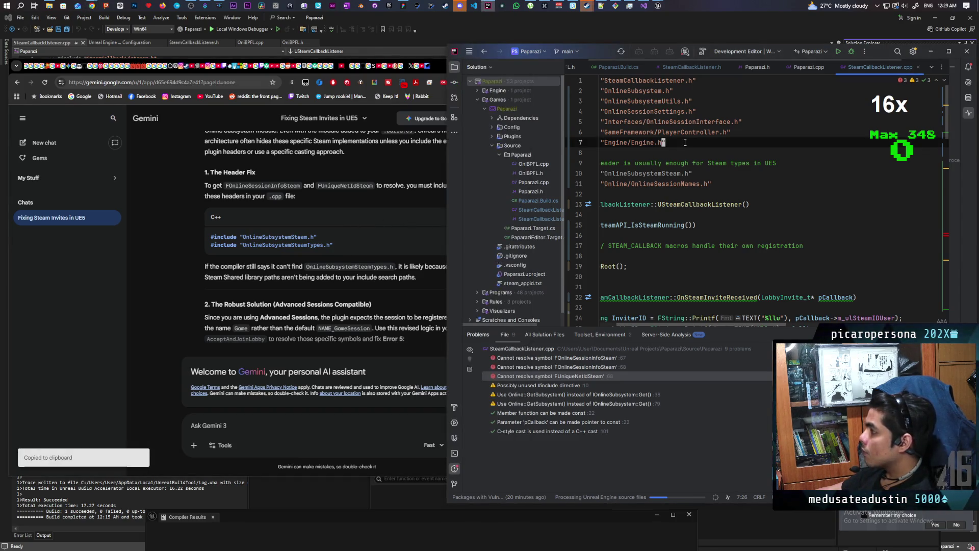
key(Return)
key(ctrl+v)
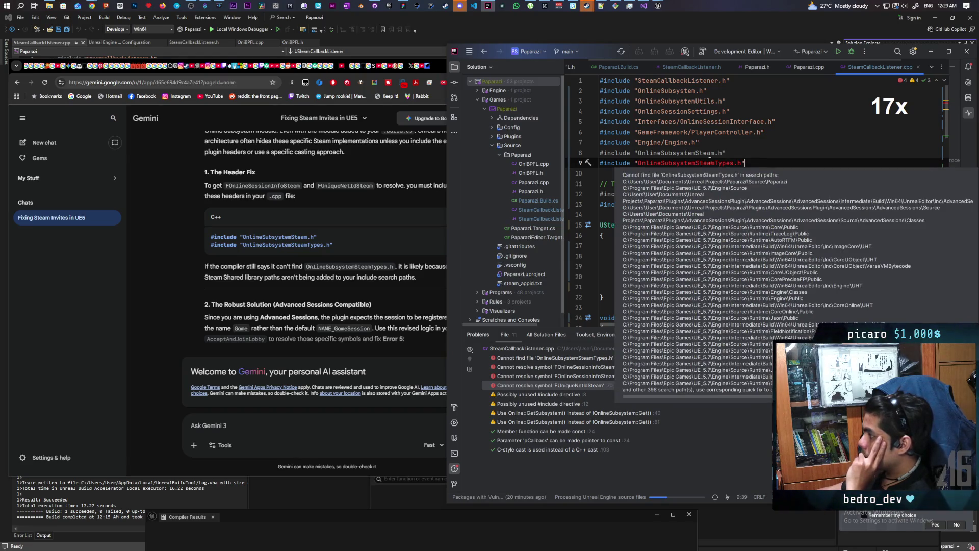
click(745, 150)
Read further down Gemini's header-fix answer.
click(285, 276)
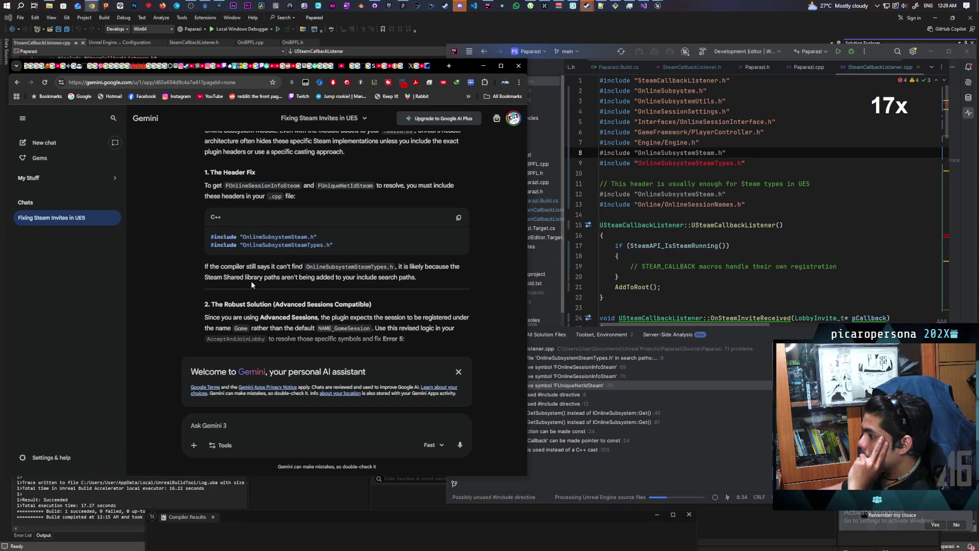
scroll(251, 281, down, 2)
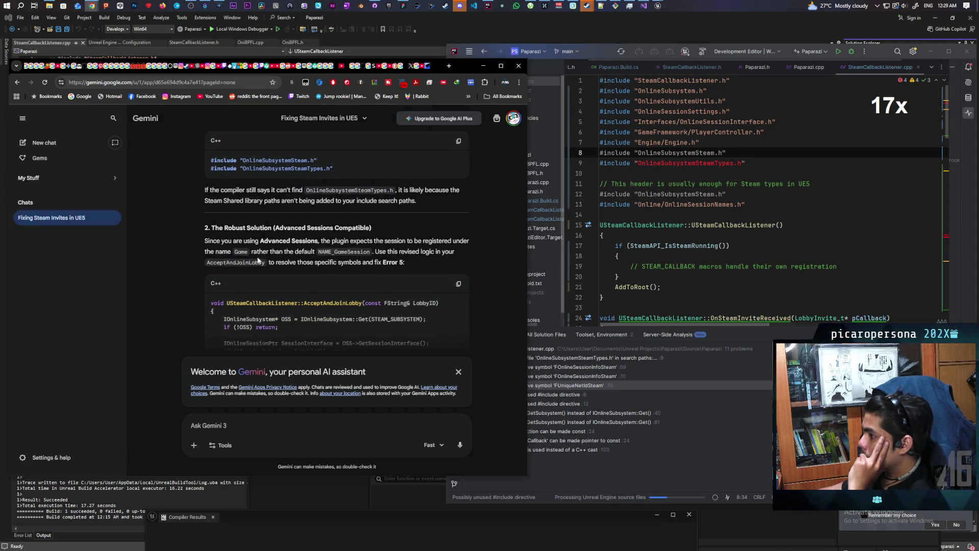
scroll(305, 251, down, 1)
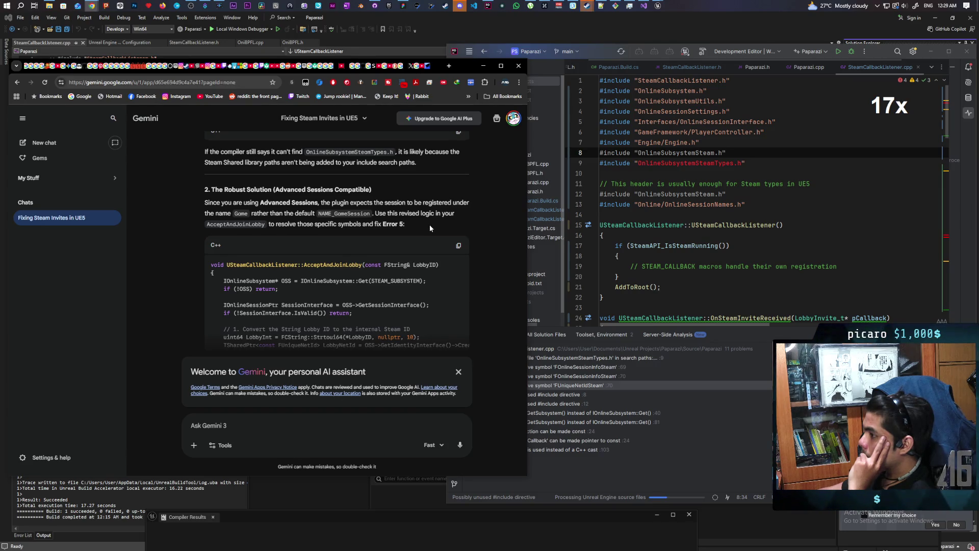
scroll(429, 225, down, 2)
scroll(429, 227, down, 2)
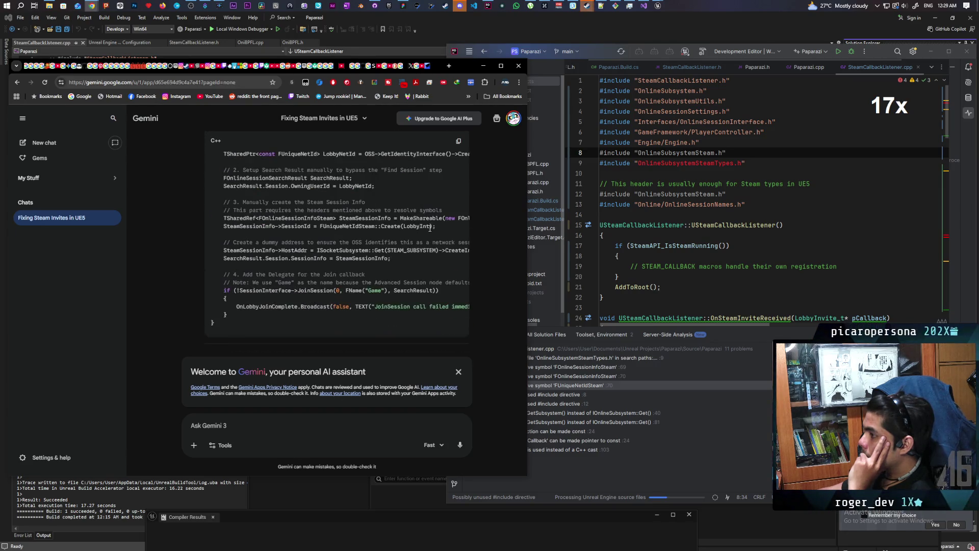
Paste Gemini's revised AcceptAndJoinLobby over the old function on lines 38–77.
scroll(430, 227, up, 2)
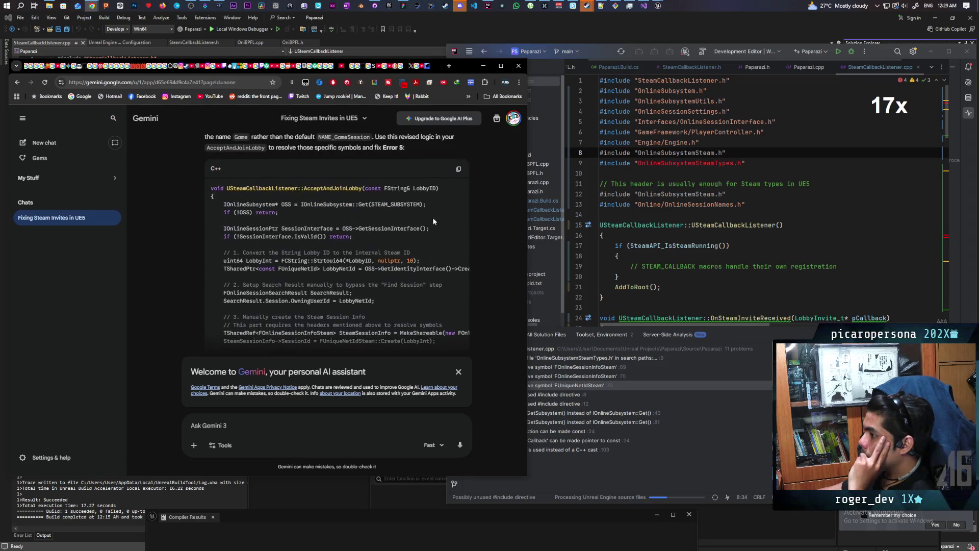
click(459, 170)
scroll(647, 210, down, 7)
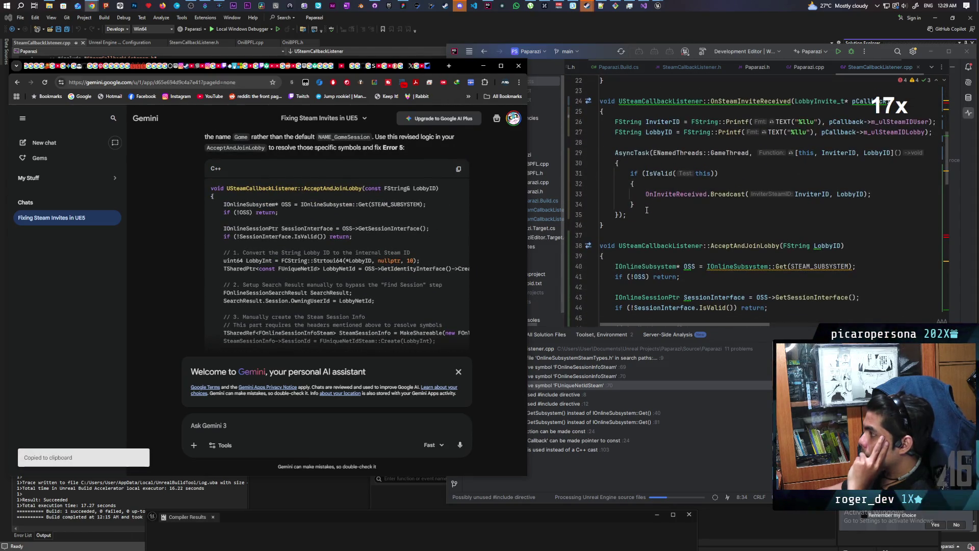
scroll(607, 192, down, 2)
mouse_move(601, 186)
mouse_down()
mouse_move(611, 240)
mouse_move(627, 224)
mouse_move(615, 208)
mouse_up()
mouse_move(647, 238)
mouse_down()
mouse_move(627, 219)
mouse_move(604, 276)
mouse_up()
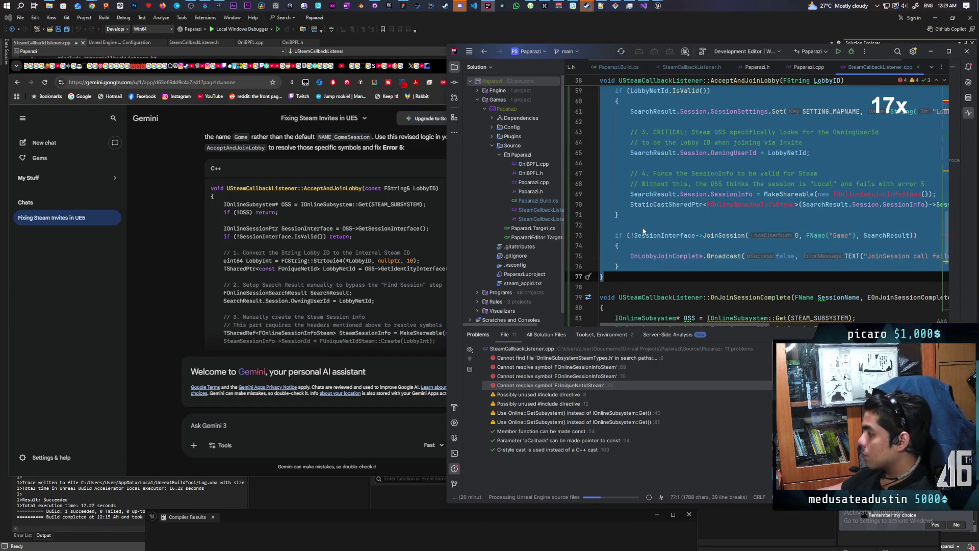
key(ctrl+v)
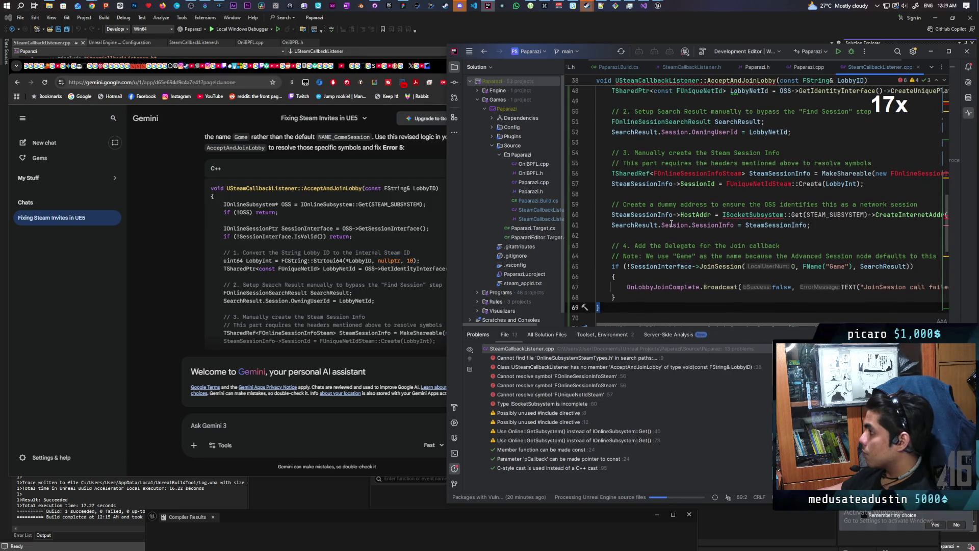
Review the new AcceptAndJoinLobby(const FString& LobbyID) code, then return to Gemini's verification checklist.
scroll(671, 225, up, 5)
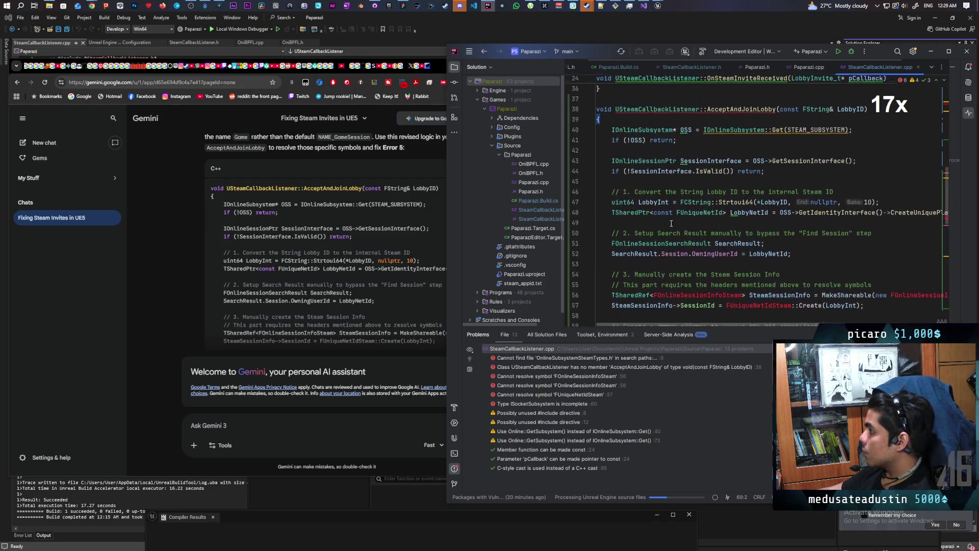
scroll(671, 224, down, 3)
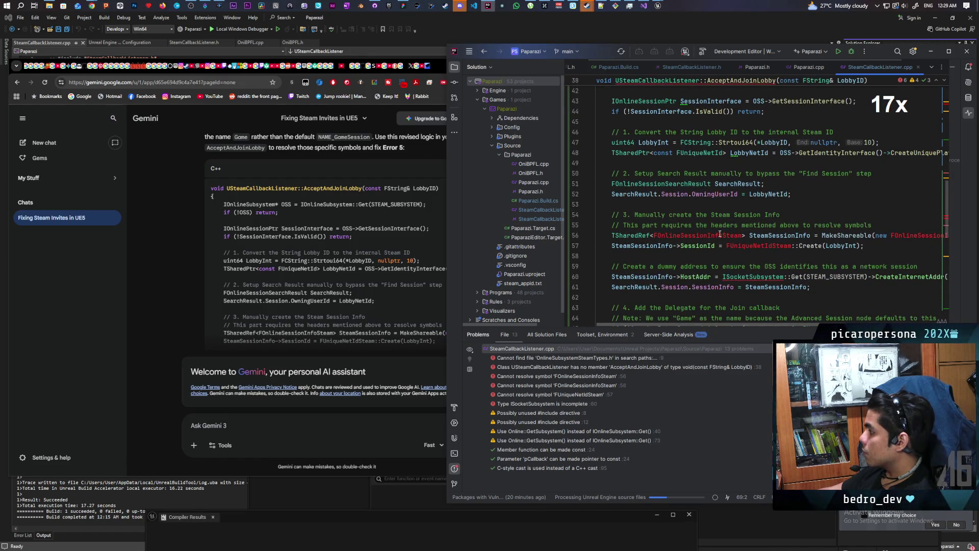
mouse_move(718, 234)
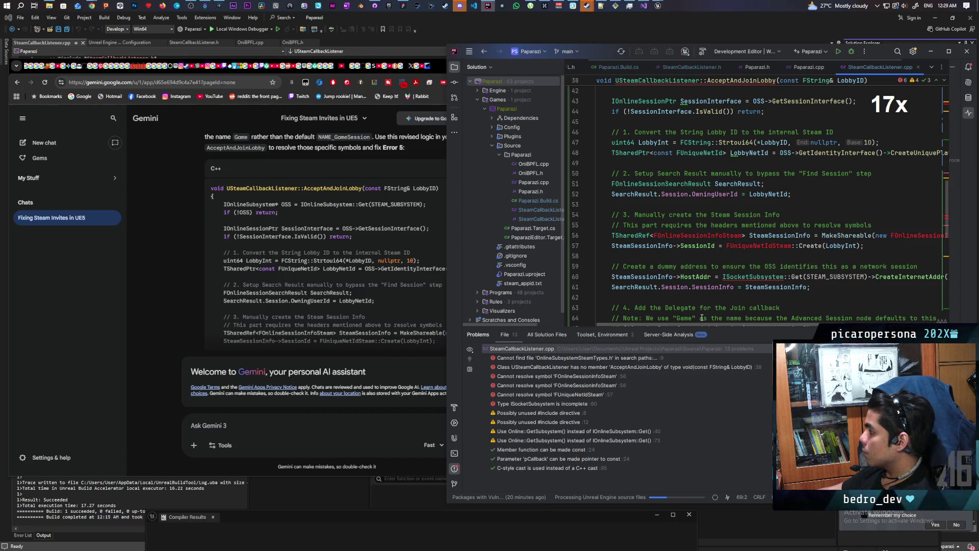
scroll(701, 327, right, 2)
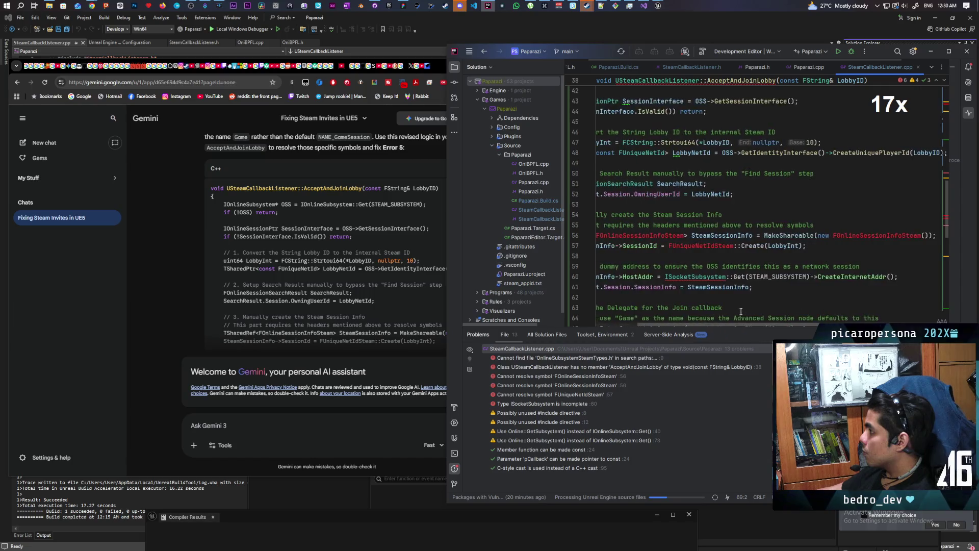
scroll(721, 312, up, 5)
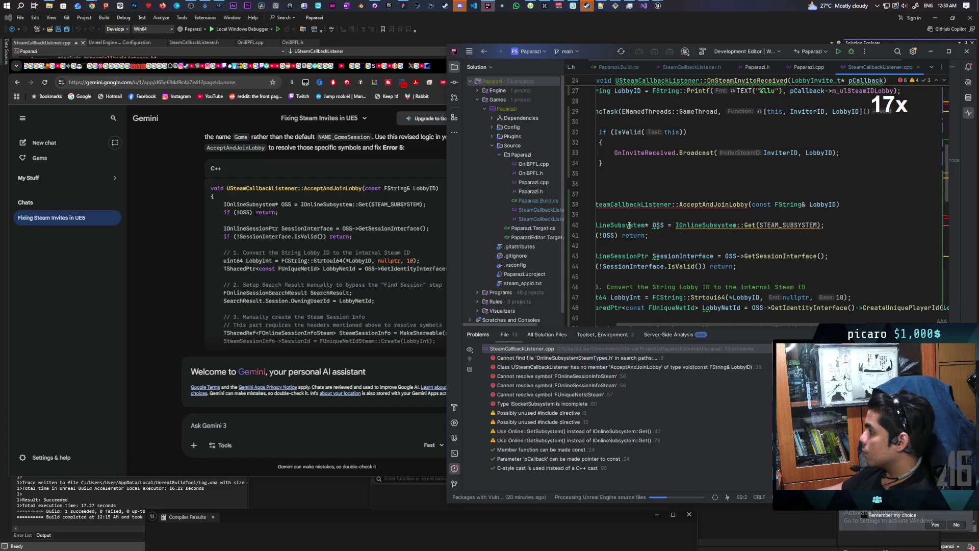
scroll(674, 322, left, 2)
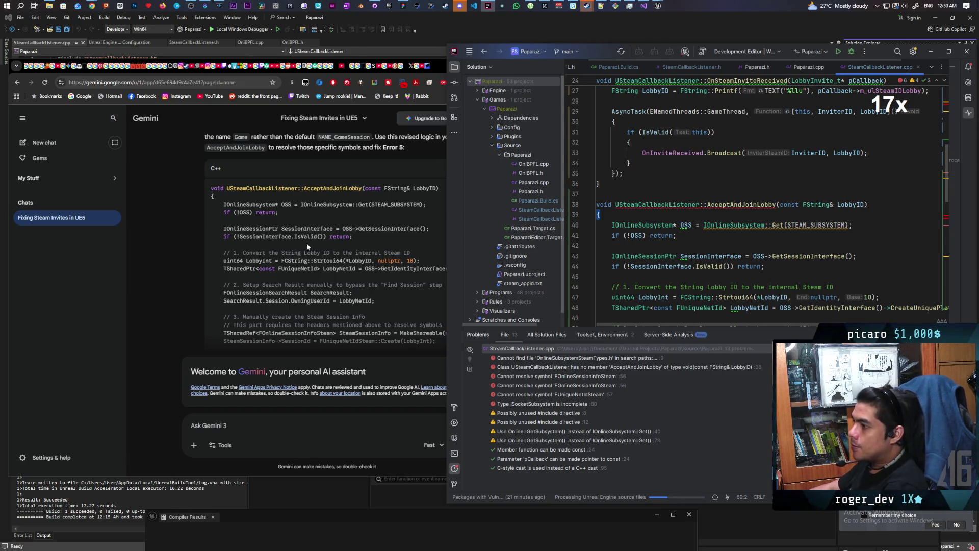
click(217, 239)
Look through Paparazi.Build.cs, SteamCallbackListener.h and Paparazi.cpp in Rider.
scroll(244, 241, down, 5)
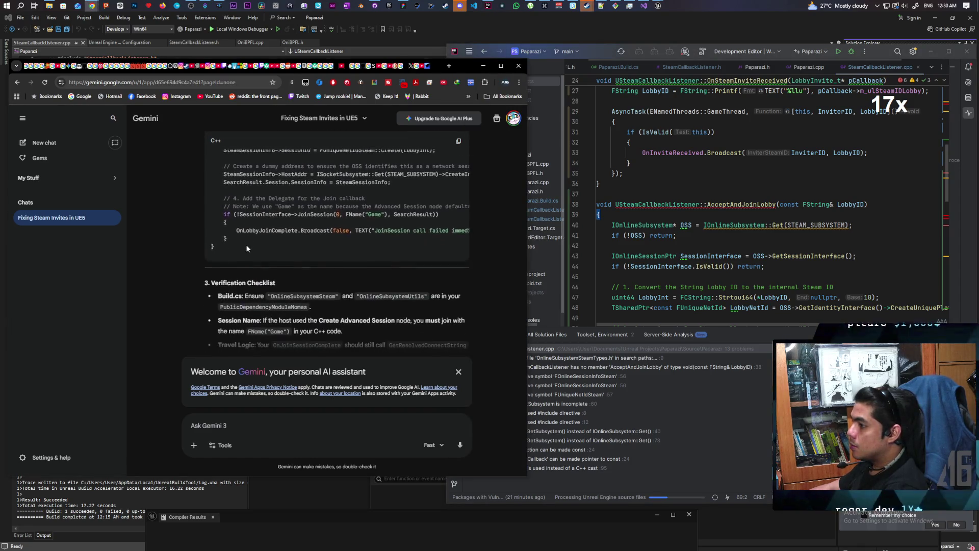
scroll(246, 237, down, 1)
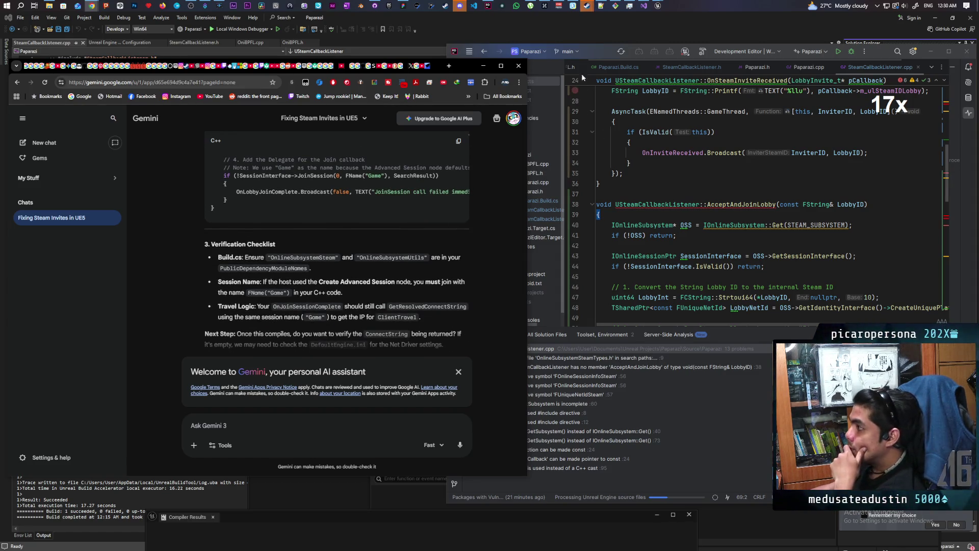
click(622, 66)
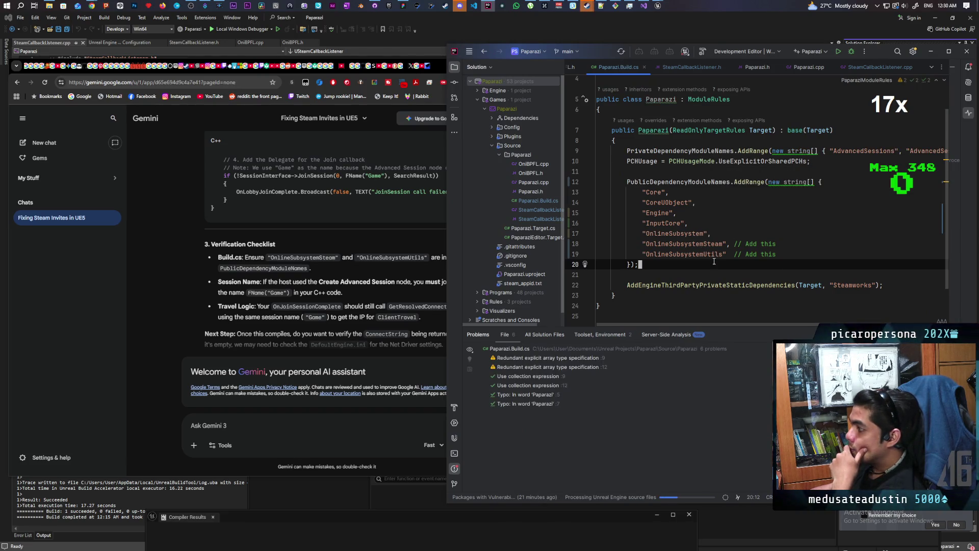
scroll(363, 279, down, 1)
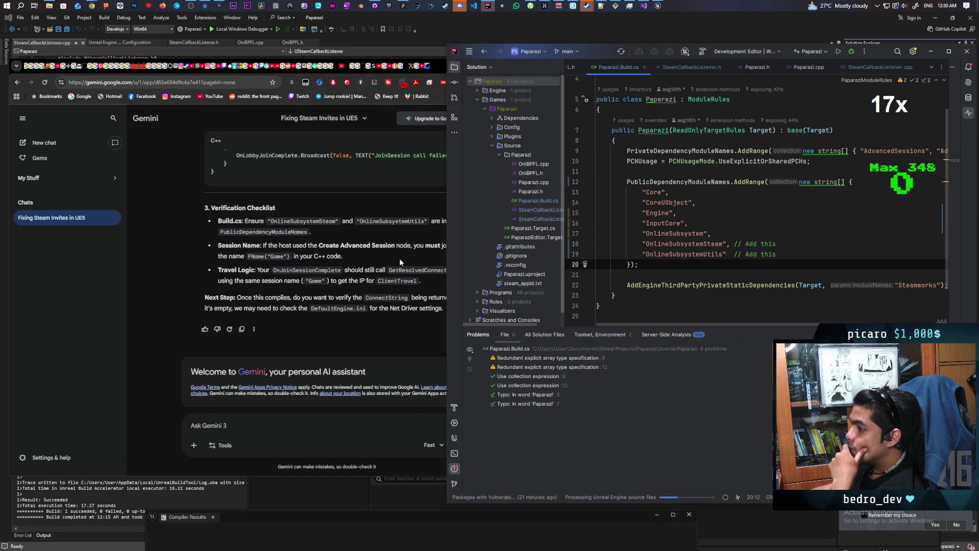
click(694, 66)
click(798, 68)
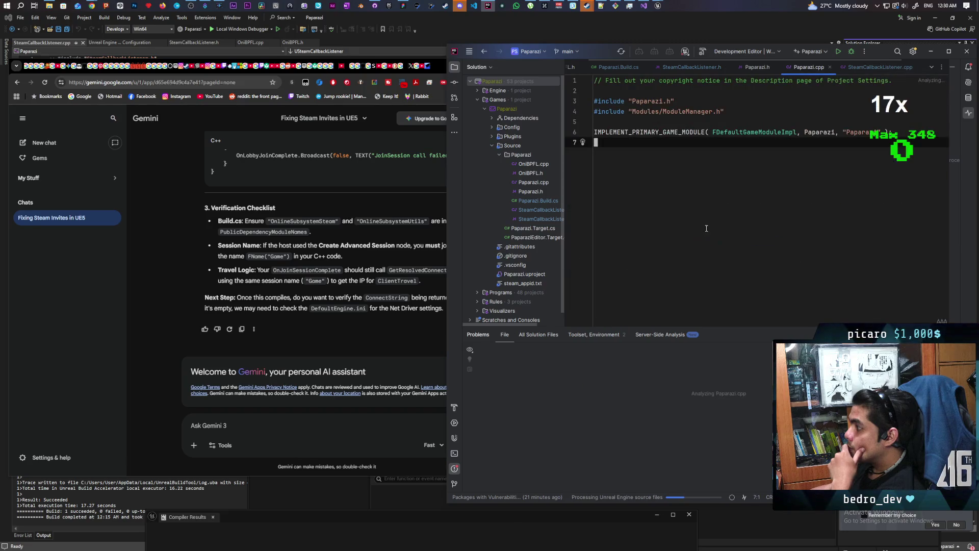
Jump from the Problems panel to the missing OnlineSubsystemSteamTypes.h include in SteamCallbackListener.cpp.
click(846, 67)
scroll(844, 98, down, 3)
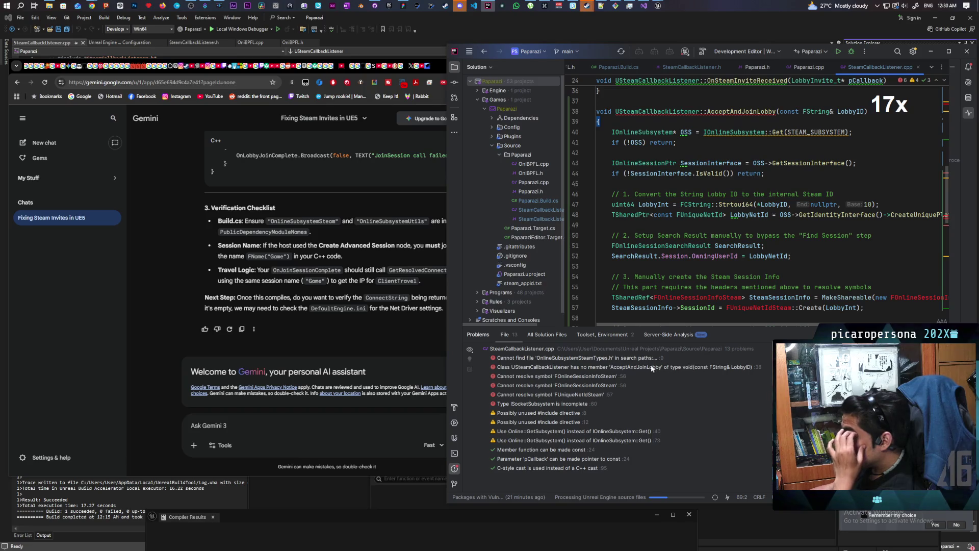
click(614, 357)
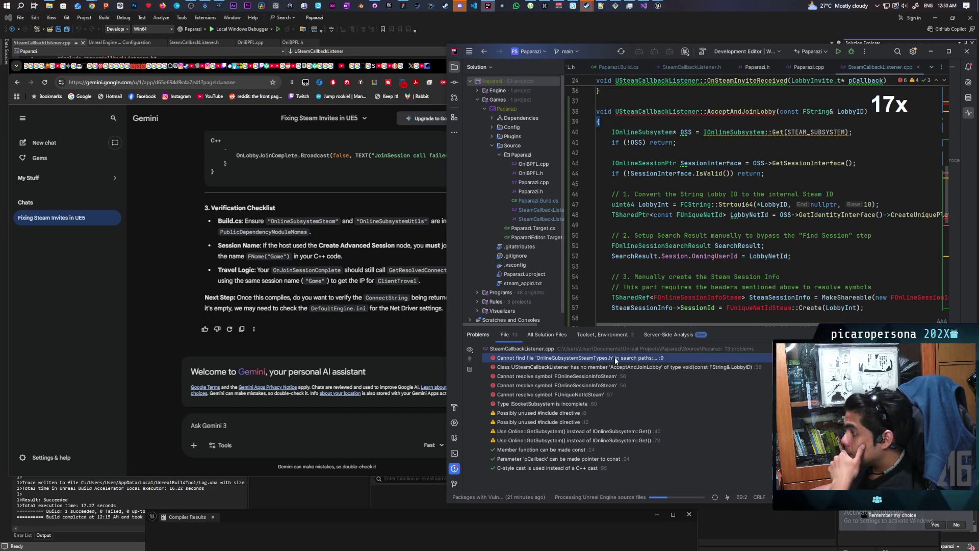
double_click(614, 356)
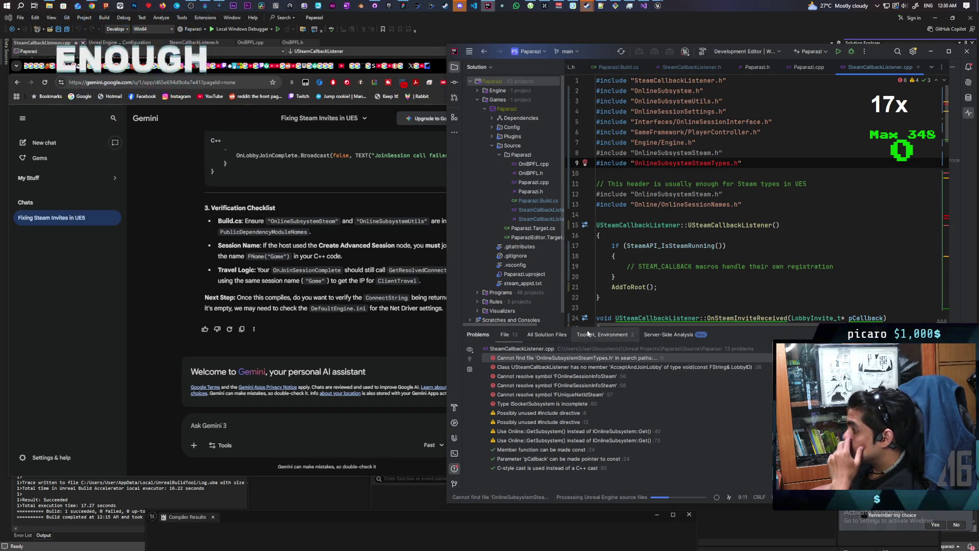
Paste the missing OnlineSubsystemSteamTypes.h error into Gemini, send it, and read the reply.
click(332, 422)
key(ctrl+v)
key(Return)
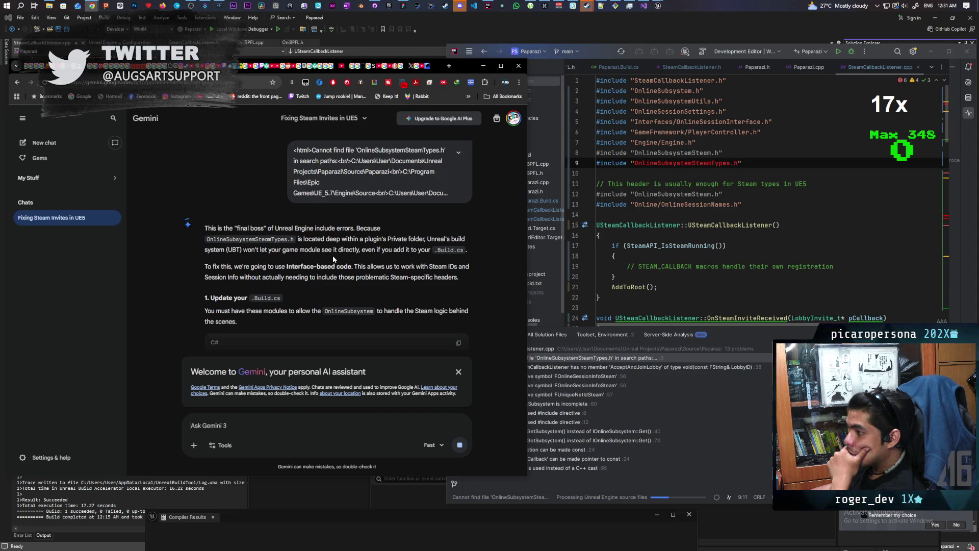
scroll(333, 257, down, 2)
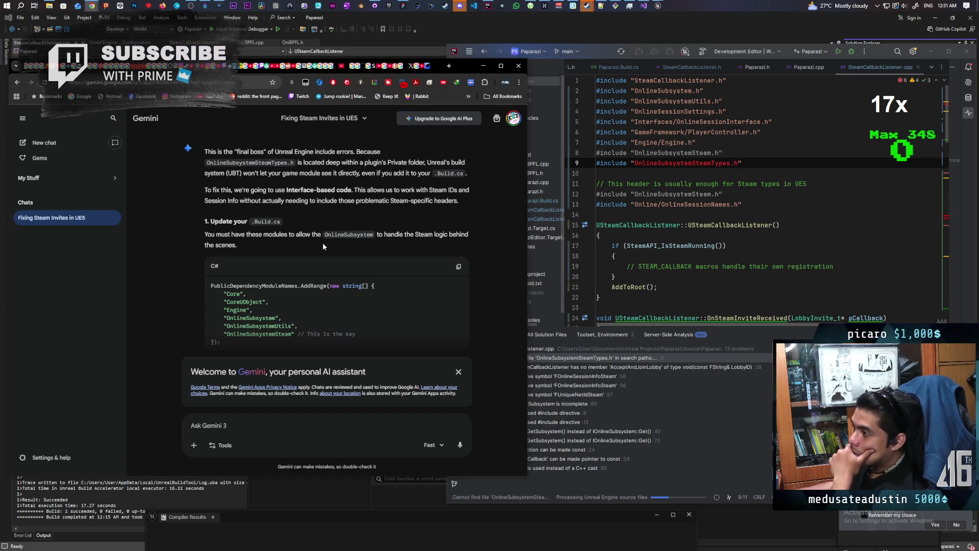
scroll(370, 201, down, 2)
scroll(370, 201, up, 2)
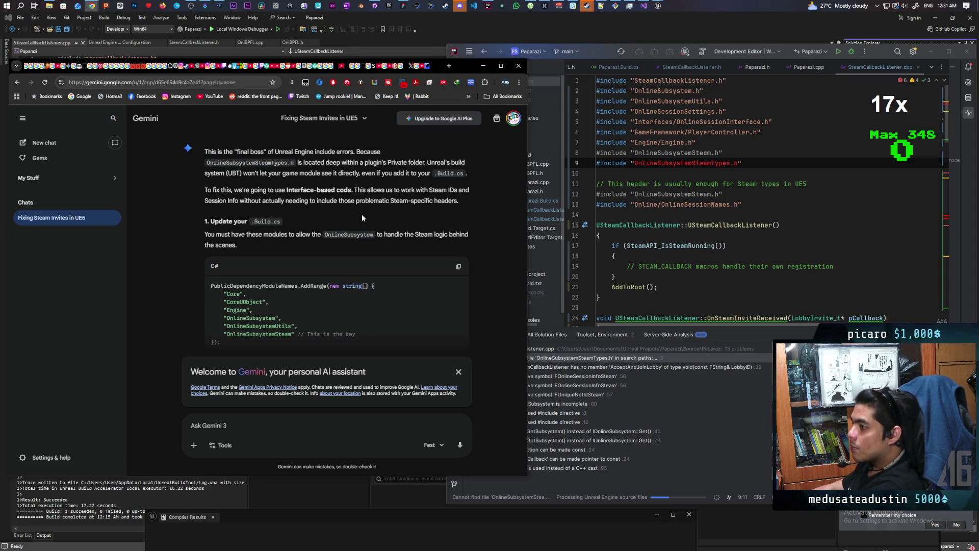
scroll(362, 213, down, 2)
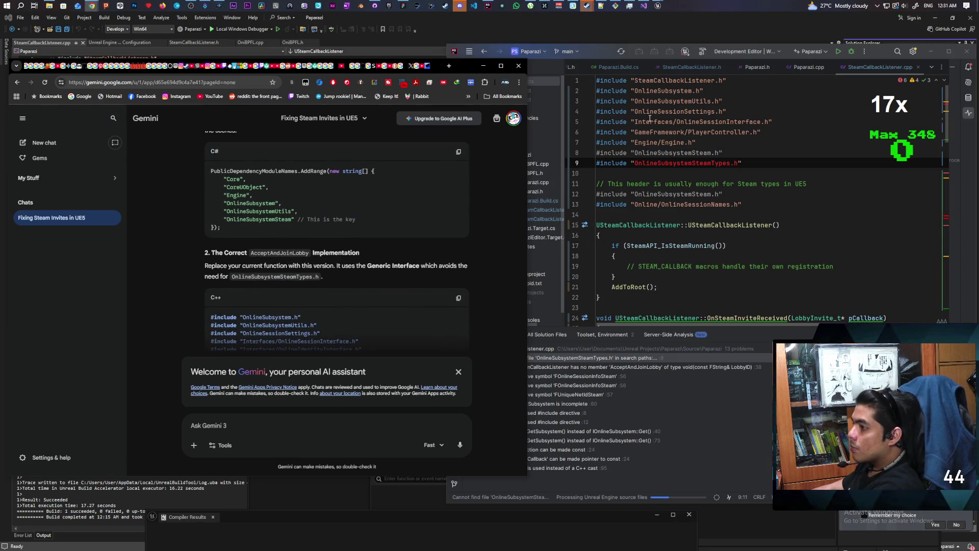
Compare Gemini's answer against the module list in Paparazi.Build.cs, then return to SteamCallbackListener.cpp.
click(612, 66)
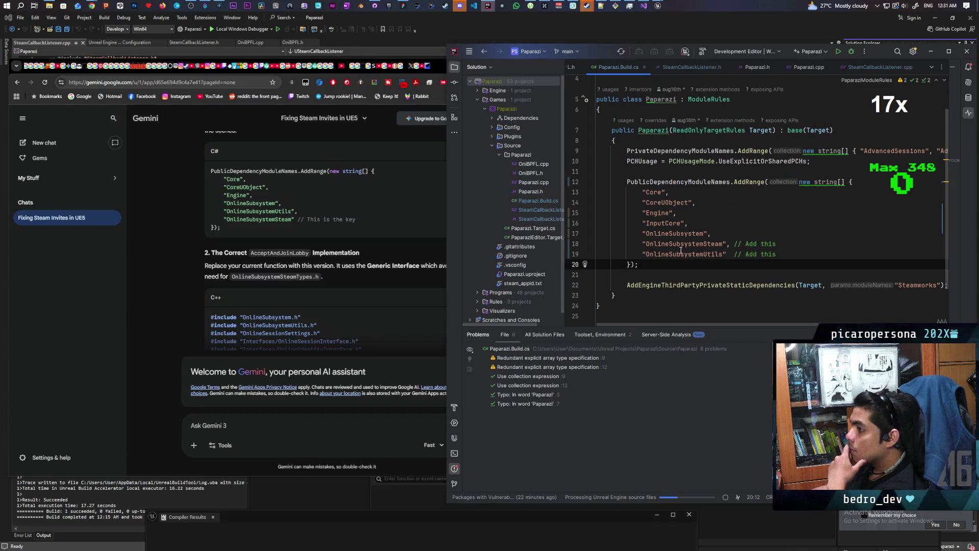
scroll(338, 225, down, 3)
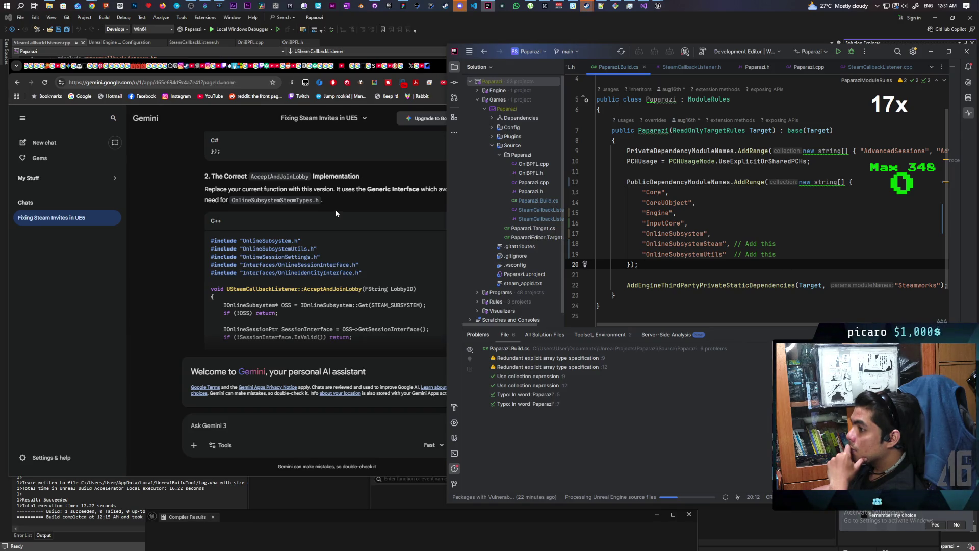
click(346, 197)
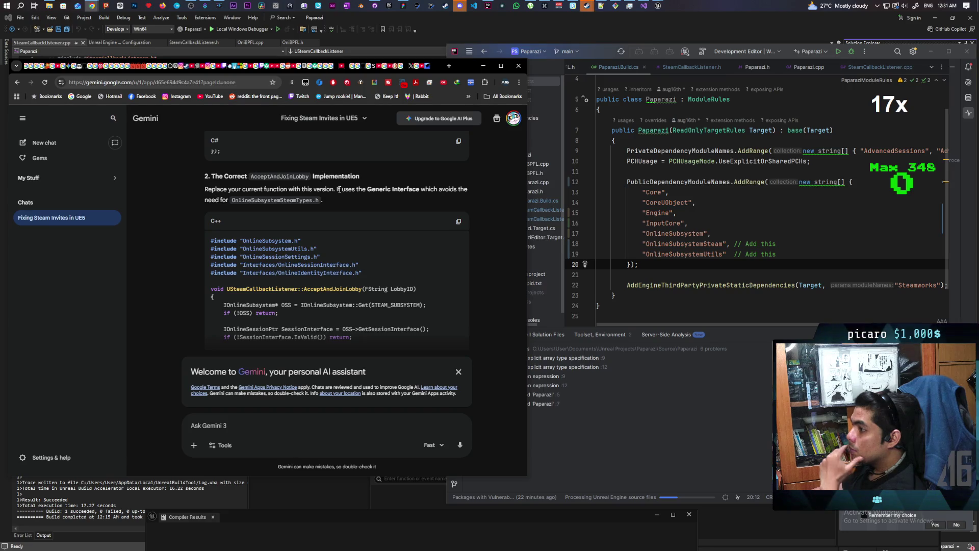
scroll(338, 197, down, 2)
scroll(338, 197, up, 2)
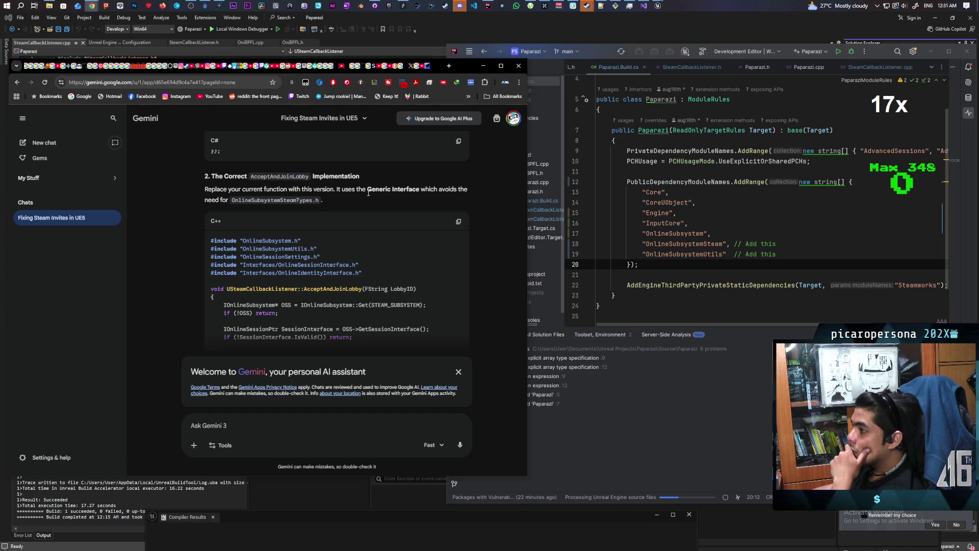
click(857, 69)
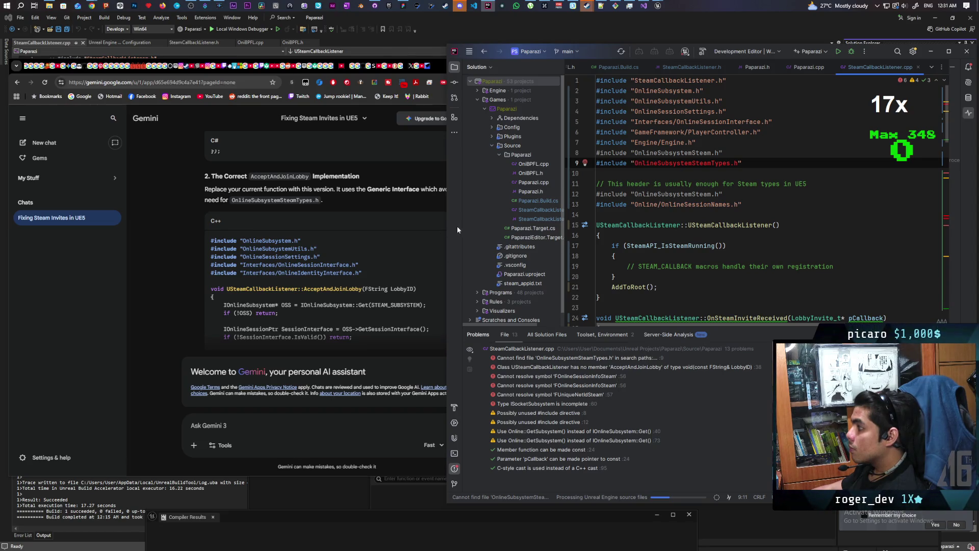
Replace the old AcceptAndJoinLobby function with Gemini's generic-interface version.
scroll(663, 250, down, 8)
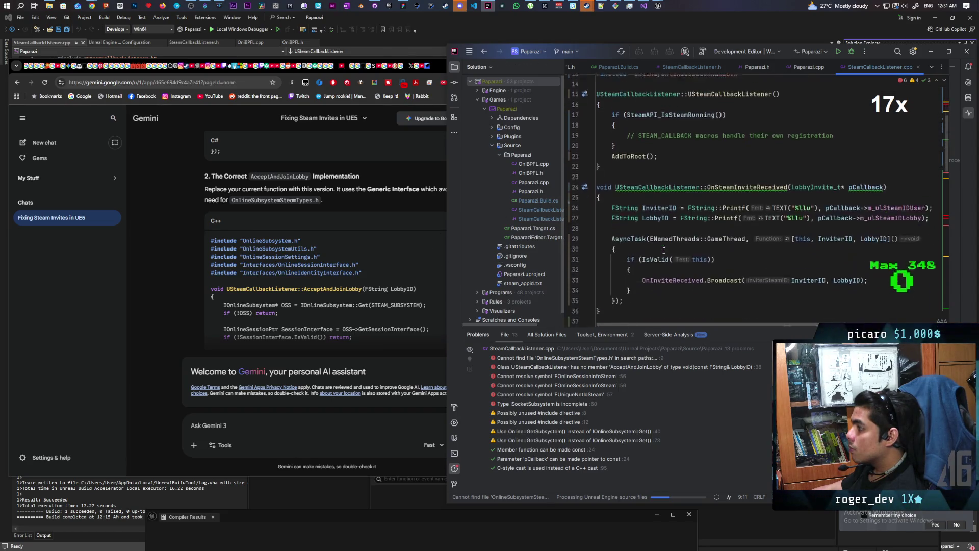
scroll(273, 277, down, 3)
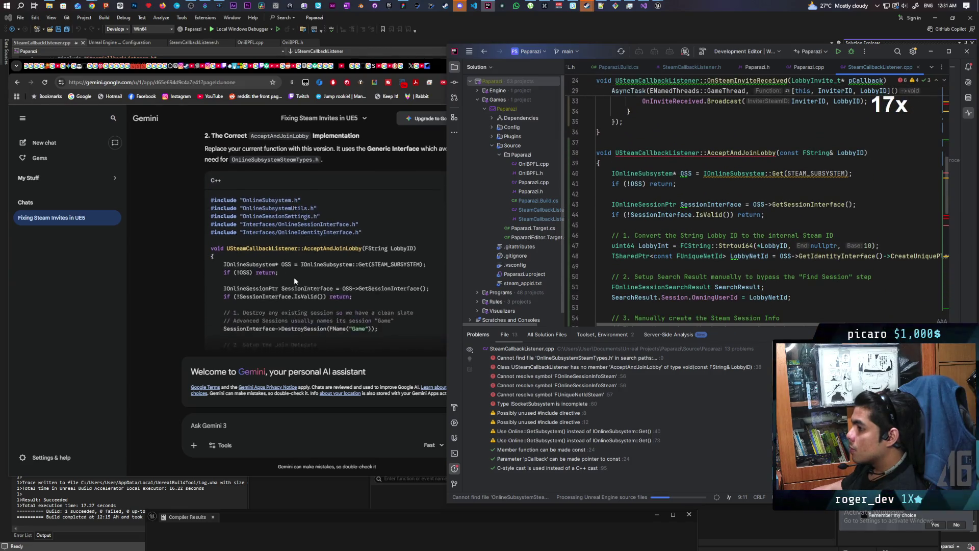
mouse_move(213, 176)
mouse_down()
mouse_move(303, 280)
mouse_move(307, 271)
mouse_move(224, 301)
mouse_up()
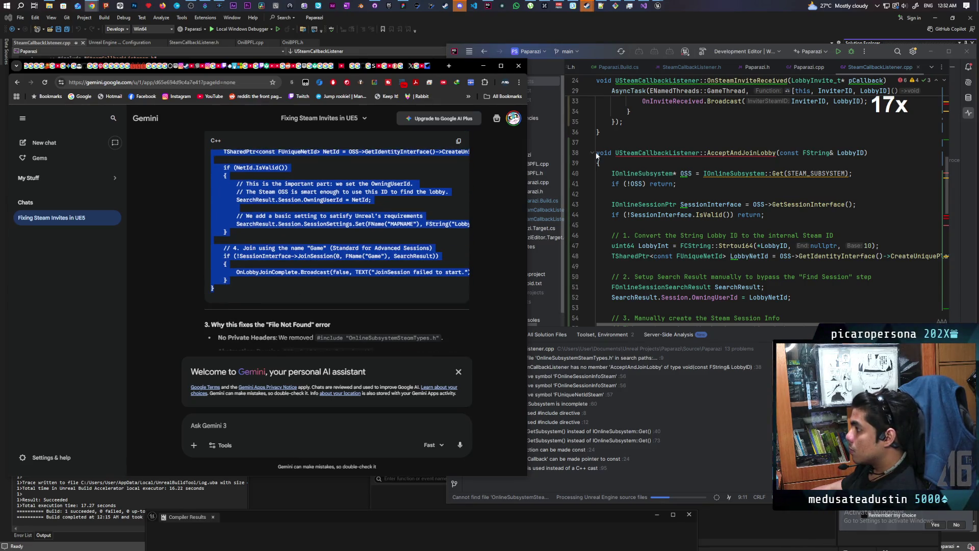
mouse_move(595, 152)
mouse_down()
mouse_move(654, 236)
mouse_move(647, 285)
mouse_move(614, 227)
mouse_up()
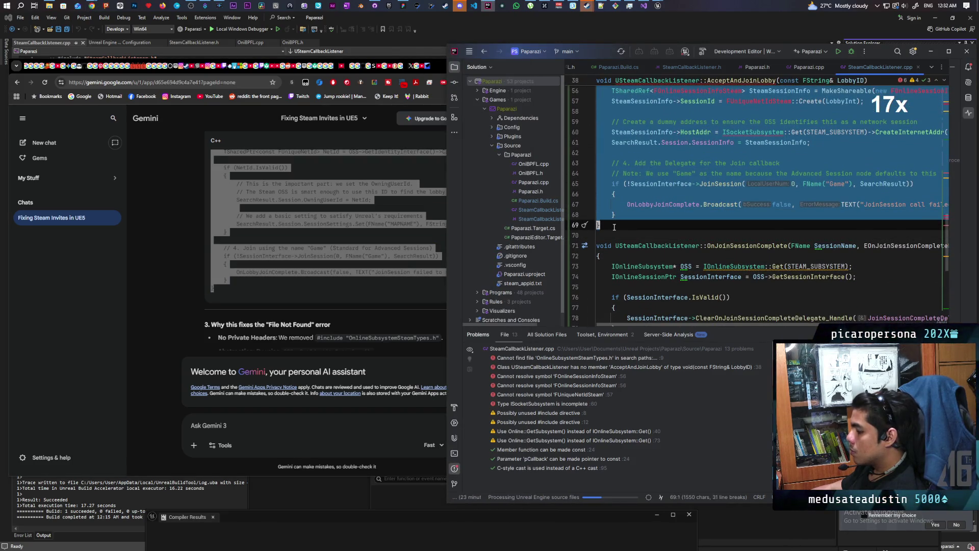
key(ctrl+v)
Delete the OnlineSubsystemSteamTypes.h include and both OnlineSubsystemSteam.h include lines.
scroll(697, 211, up, 5)
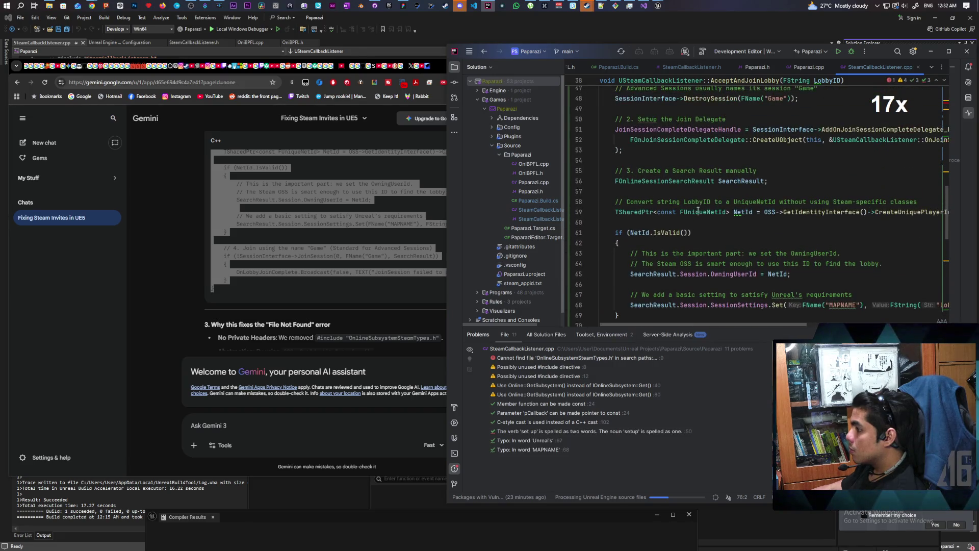
double_click(613, 357)
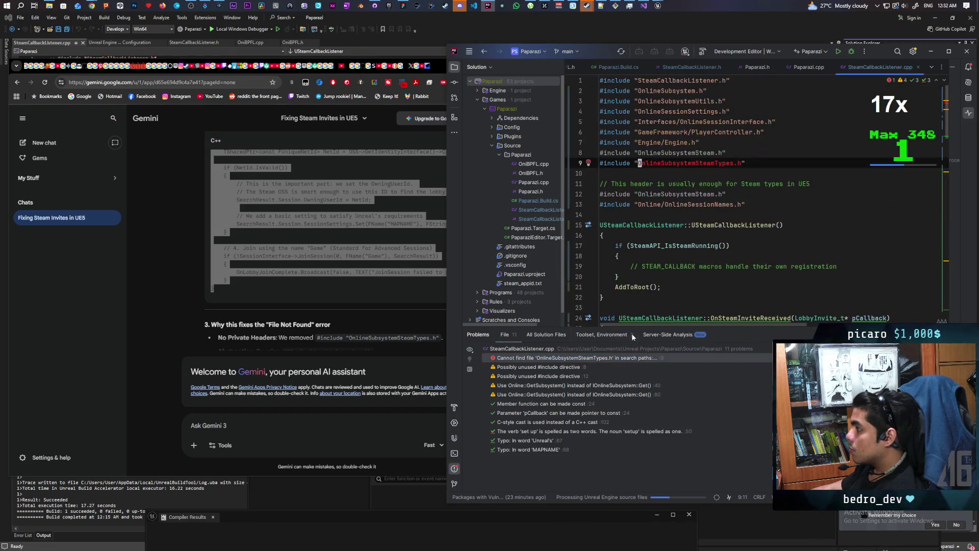
key(shift+Home)
key(BackSpace)
key(BackSpace)
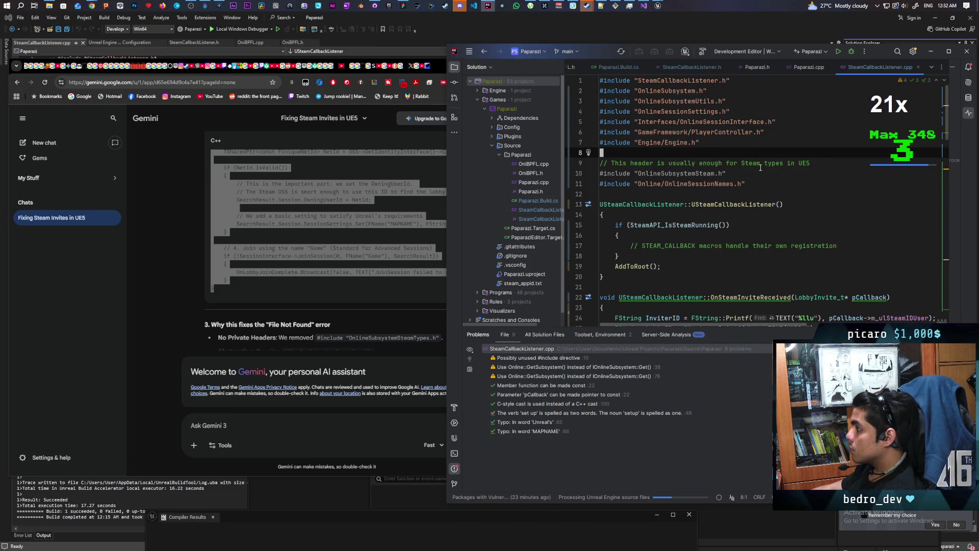
key(ctrl+x)
click(727, 175)
key(ctrl+x)
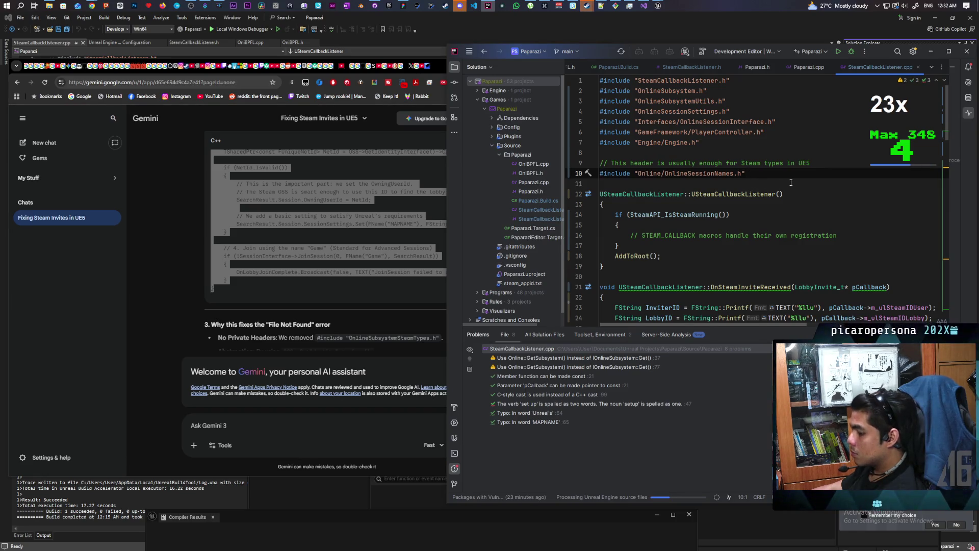
scroll(790, 182, down, 1)
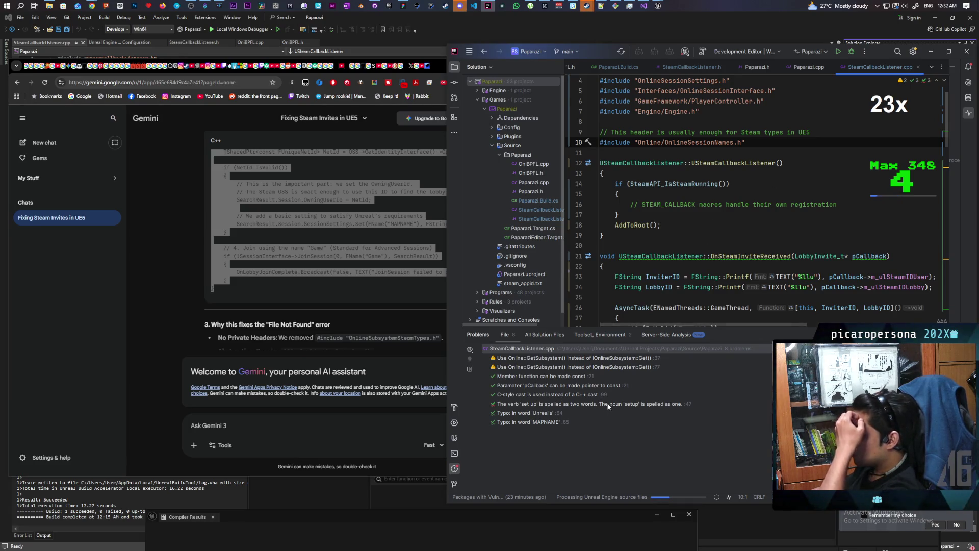
Check the 'set up' spelling warning in the code and review Gemini's reply again.
click(611, 403)
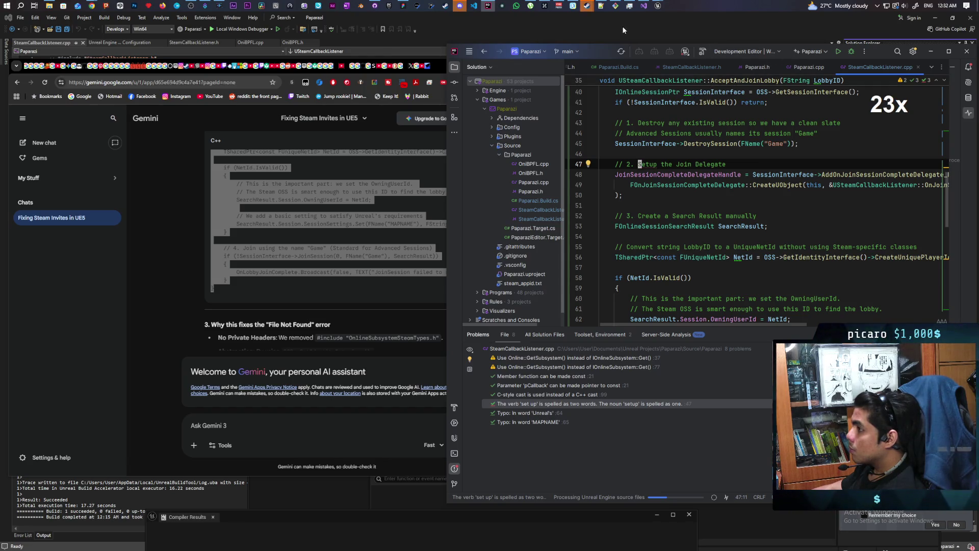
click(181, 323)
scroll(181, 323, down, 3)
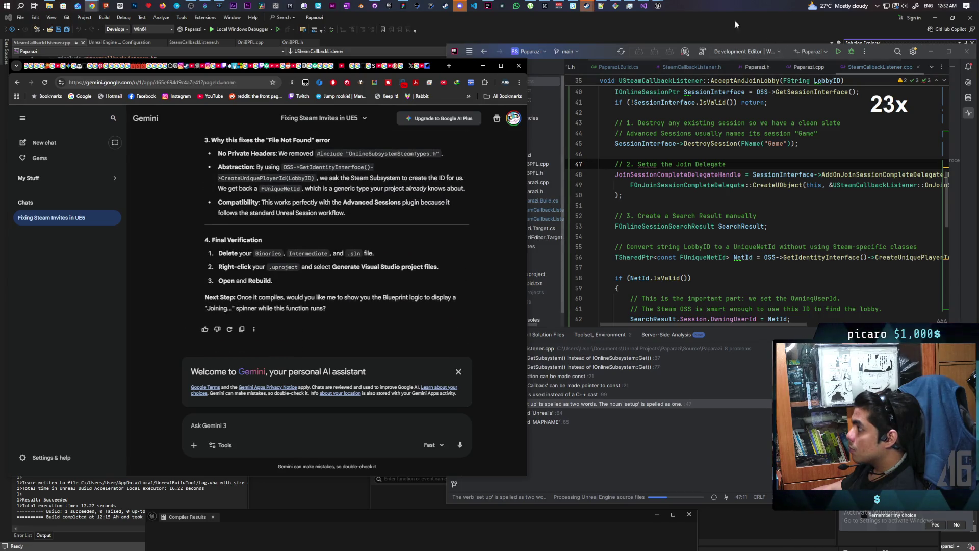
Build the Paparazi project from Visual Studio's Solution Explorer.
mouse_move(657, 5)
mouse_move(709, 30)
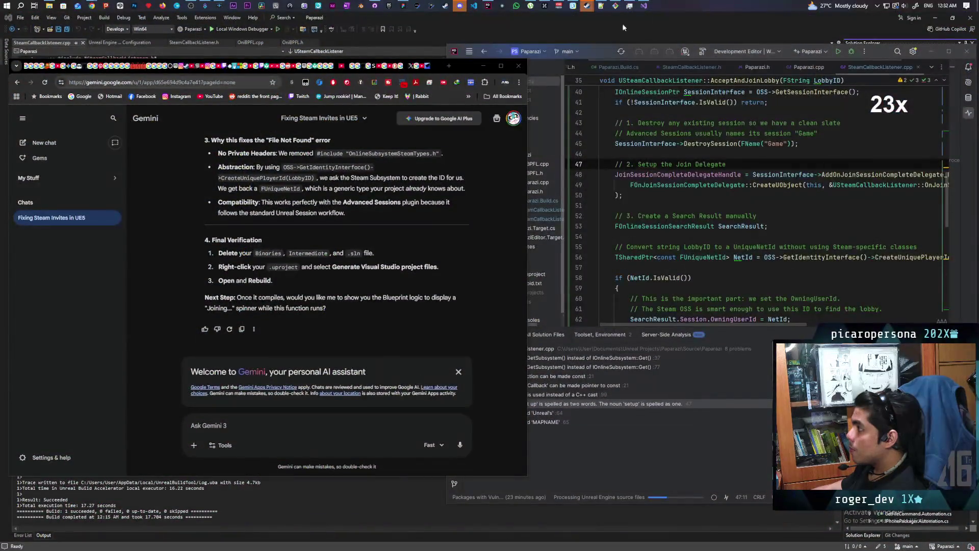
click(643, 5)
right_click(884, 126)
click(900, 125)
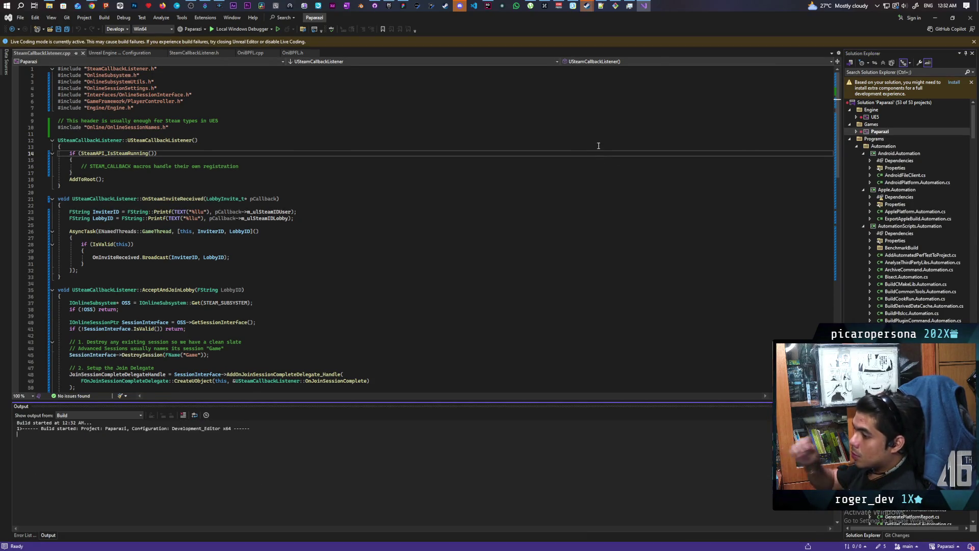
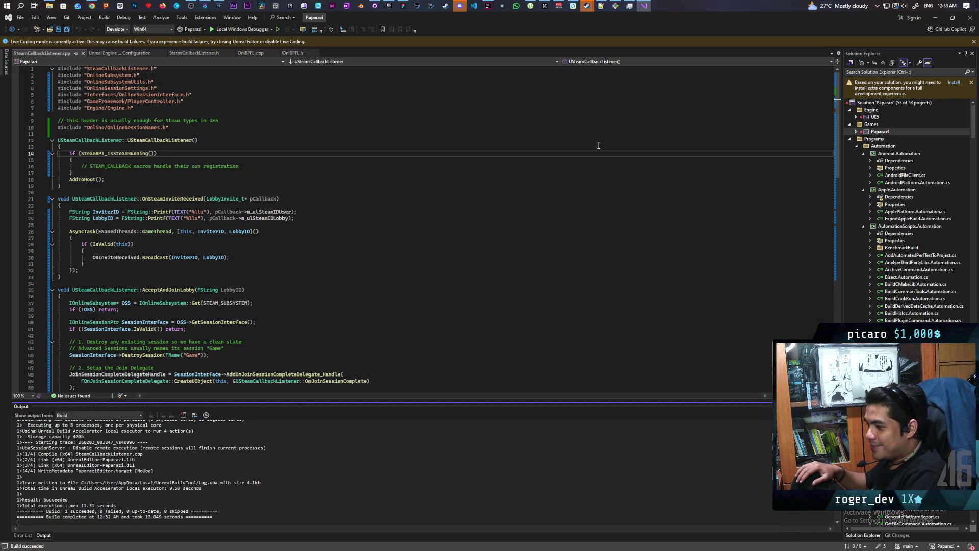
Launch the Paparazi project from the Launcher's Unreal Engine library and bring up its Demo level editor.
click(391, 6)
scroll(501, 381, down, 6)
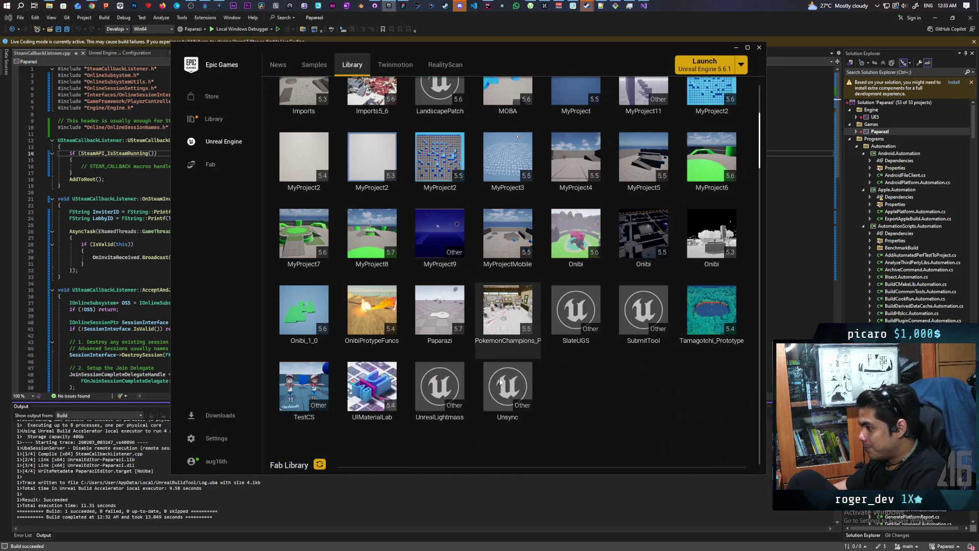
double_click(440, 312)
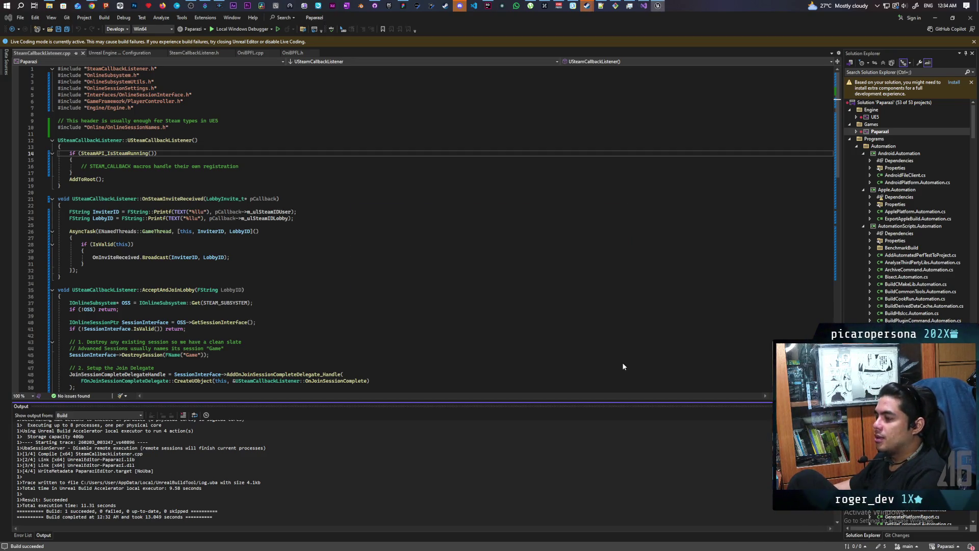
click(657, 6)
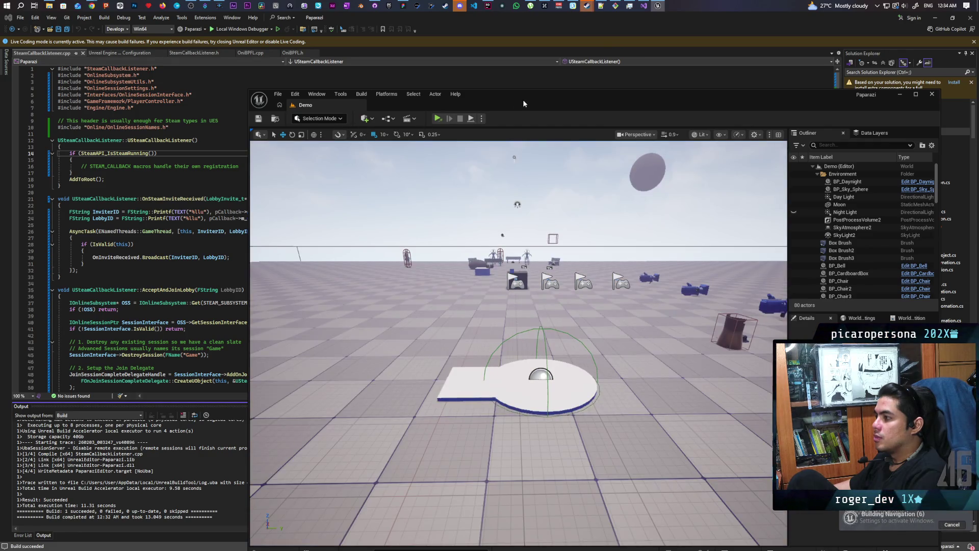
Open the BP_AF_GameInstance blueprint from the Content Drawer.
drag(523, 104, 515, 65)
click(263, 513)
double_click(357, 398)
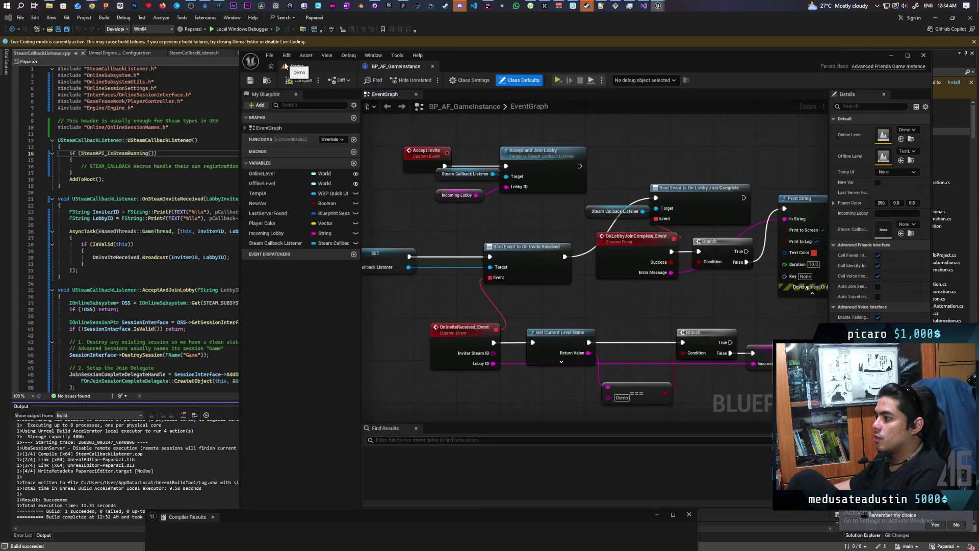
Back in the Demo tab, load Startup_Map from File > Favorite Levels.
click(316, 66)
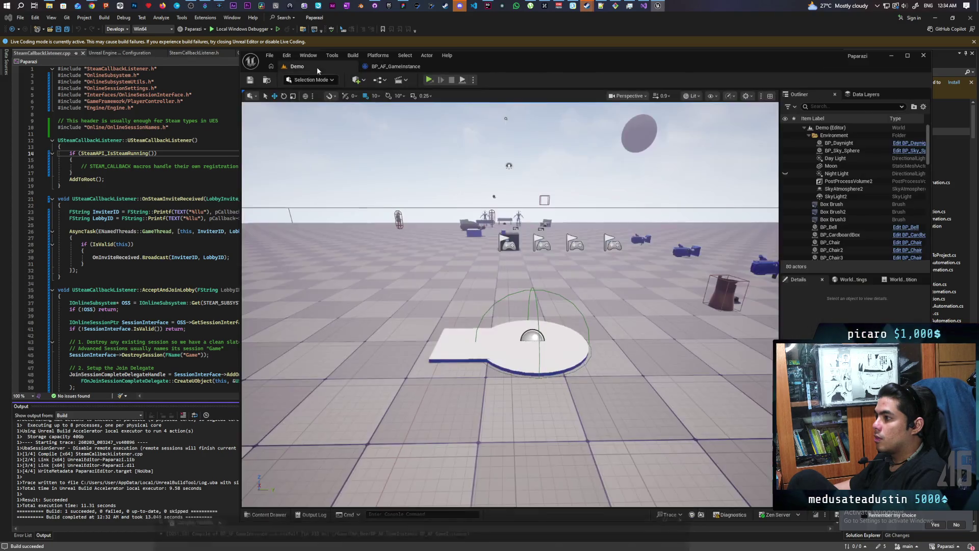
click(269, 55)
mouse_move(345, 110)
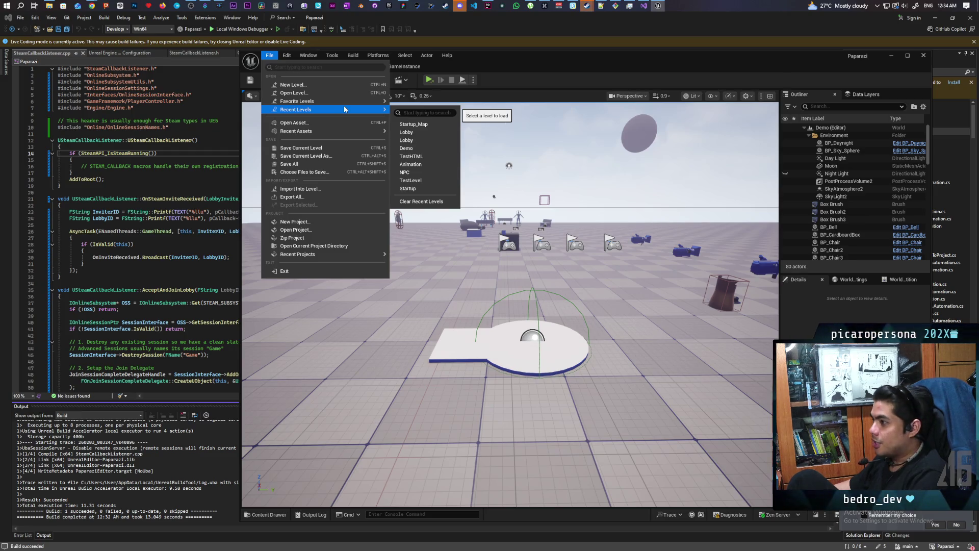
mouse_move(380, 105)
click(413, 118)
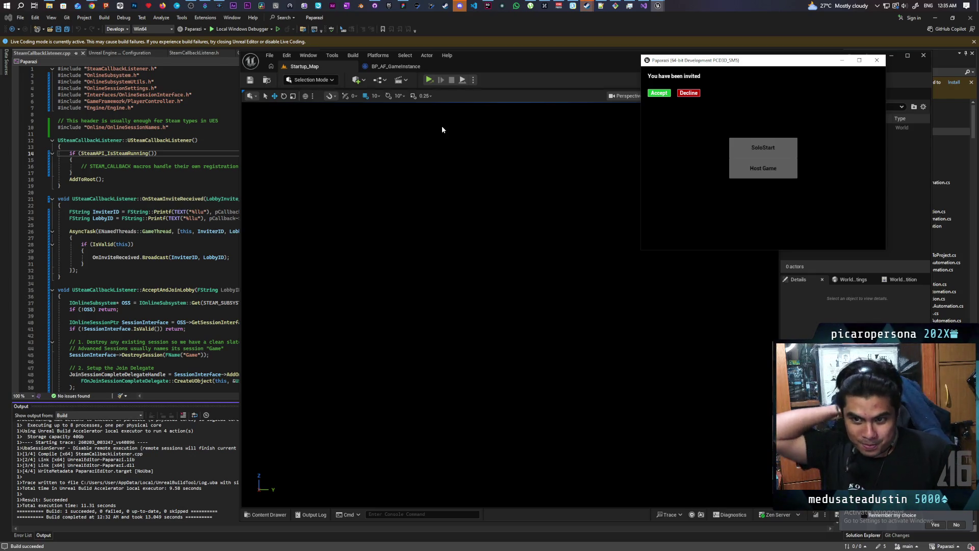
Accept the Steam invite, check the console's 'Join Failed: 5' error, then switch to Gemini.
click(668, 94)
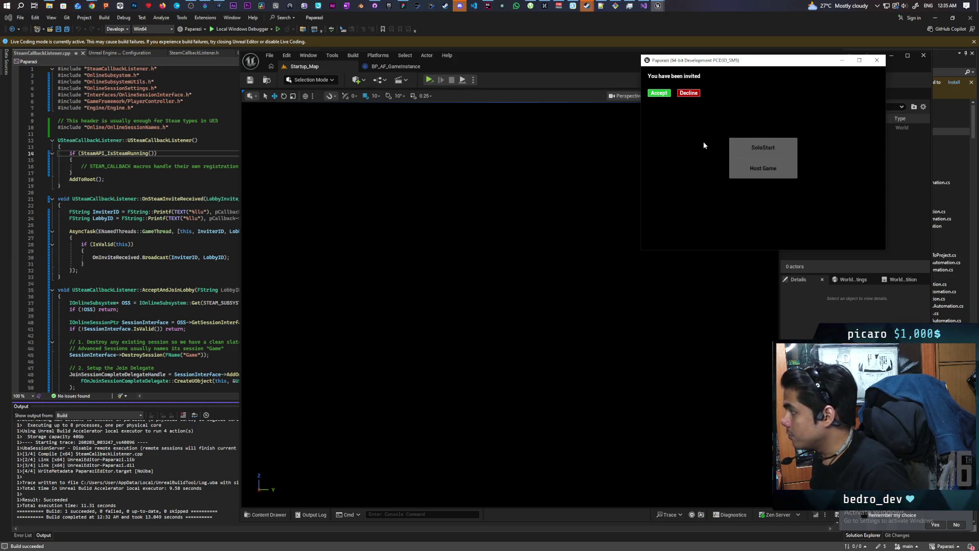
key(grave)
key(grave)
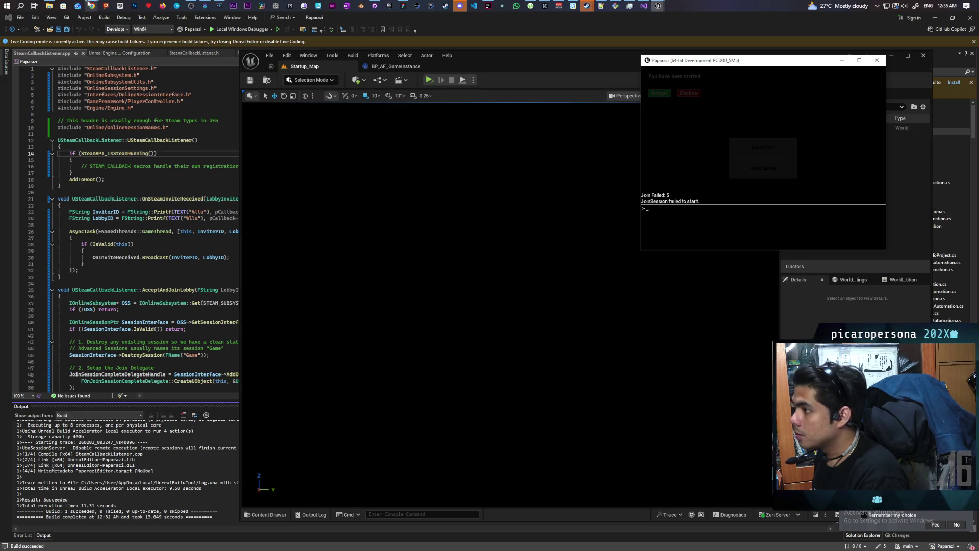
mouse_move(91, 6)
click(473, 47)
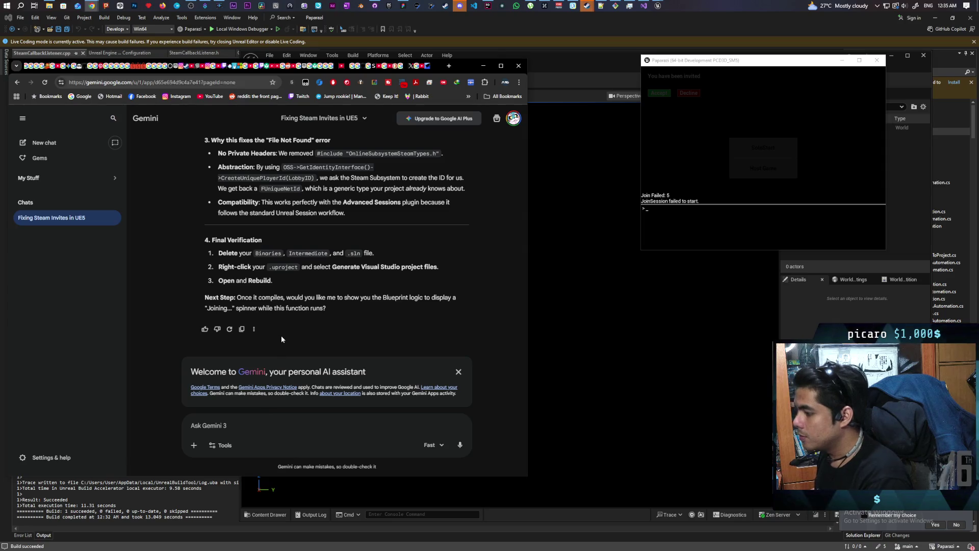
Send Gemini the error 'Join Session failed to start. Join Failed: 5'.
text(J)
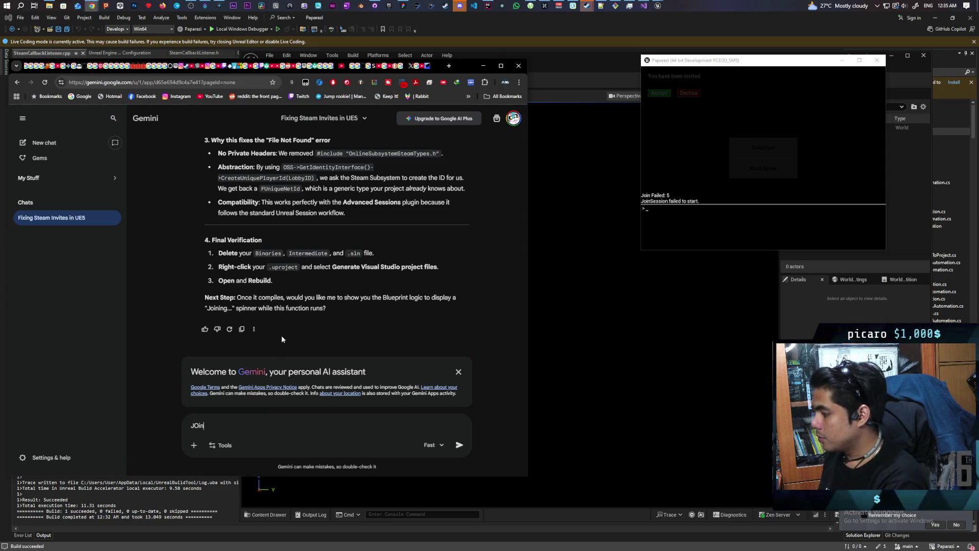
text(oin S)
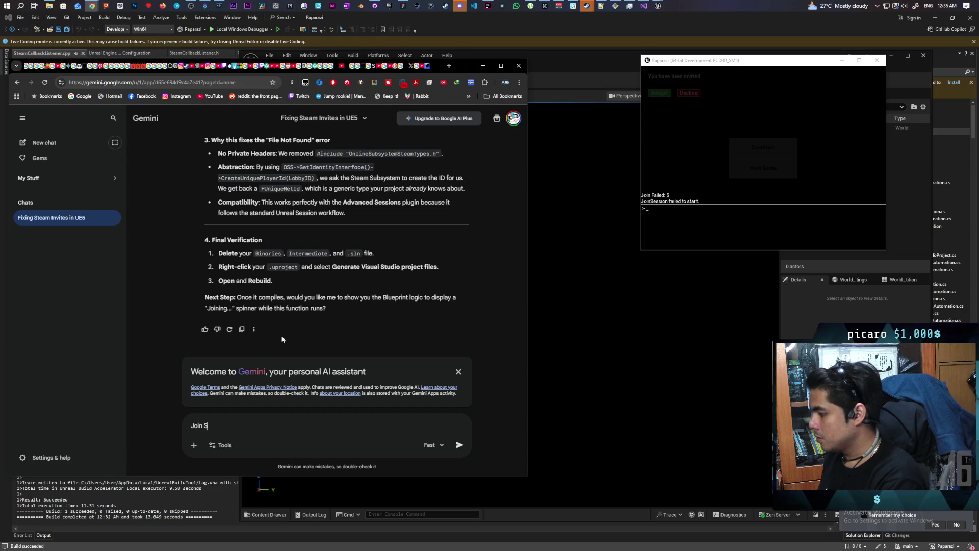
text(ession )
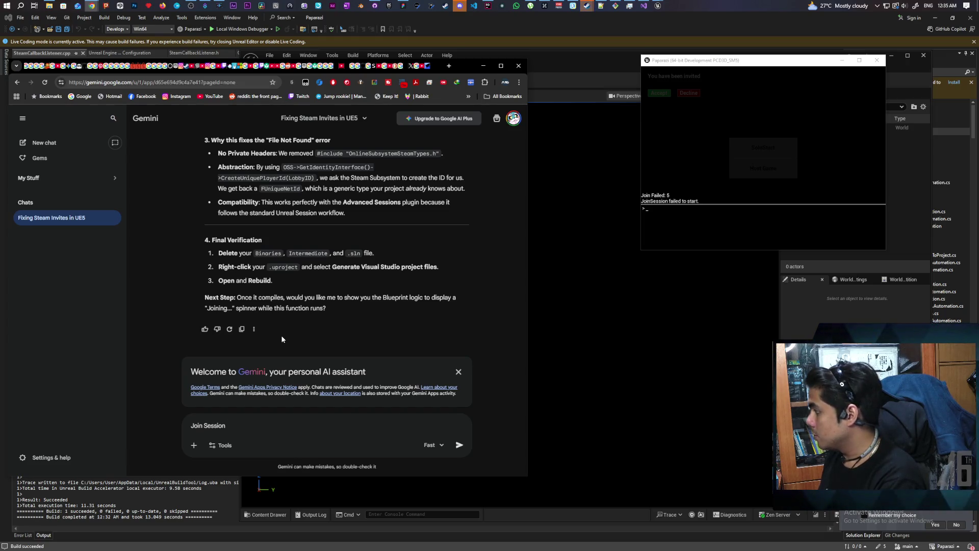
text(fa)
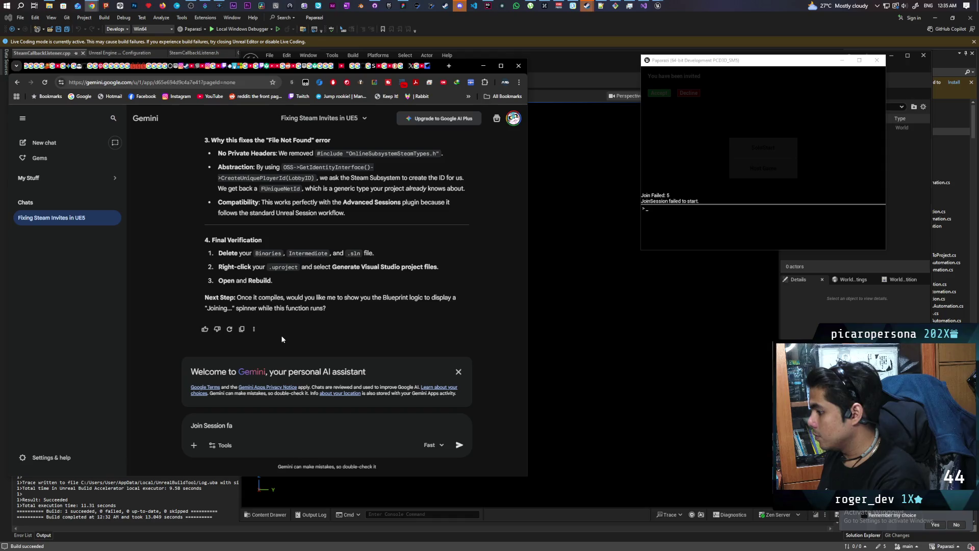
text(iled t)
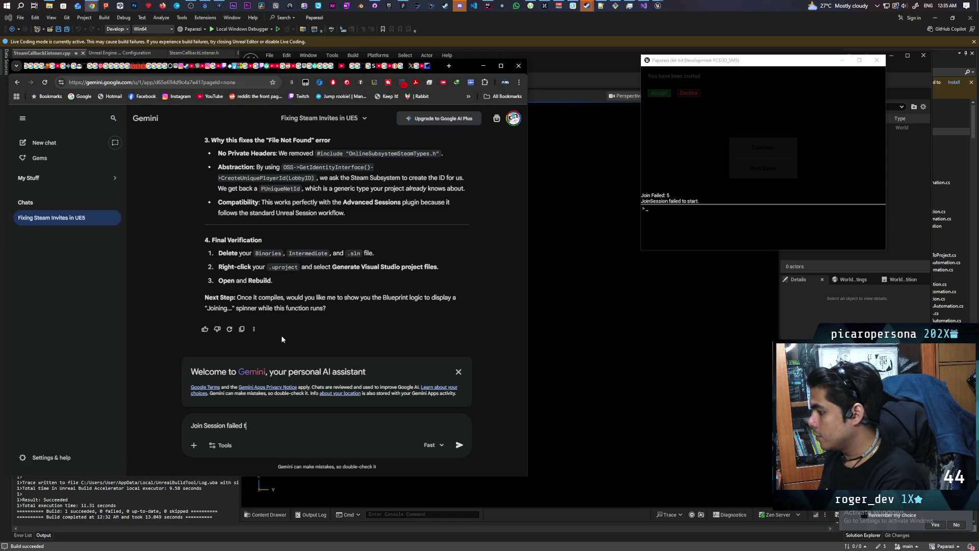
text(o start)
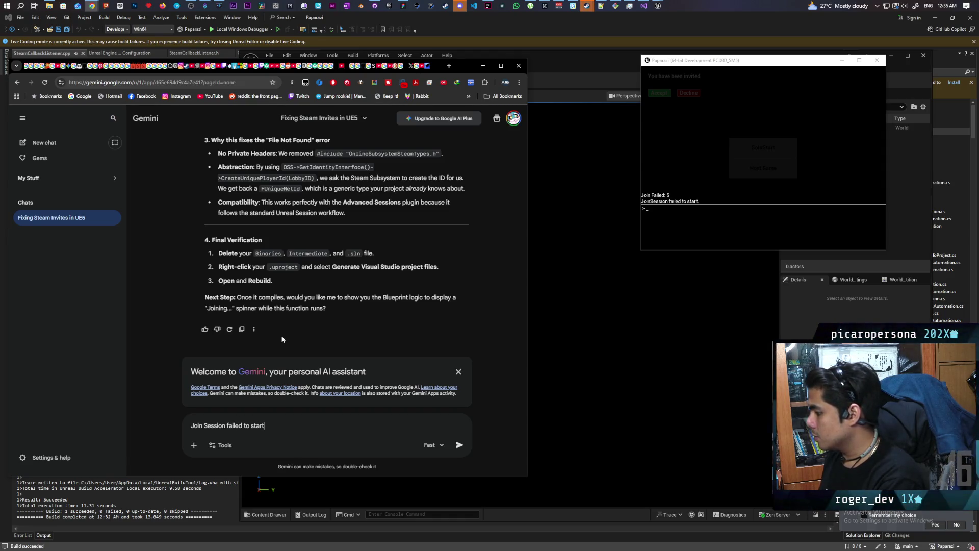
text(. Join)
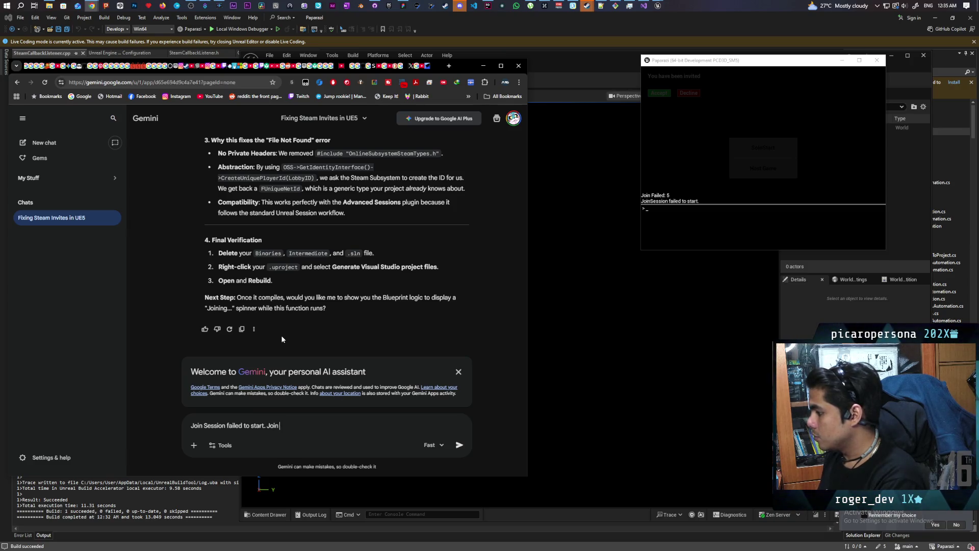
text( Faile)
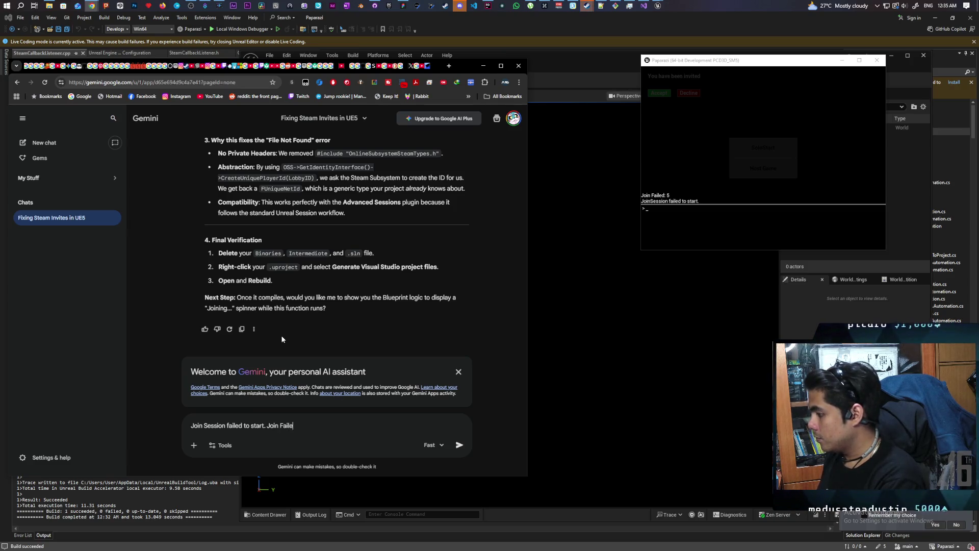
text(d: 5)
key(Return)
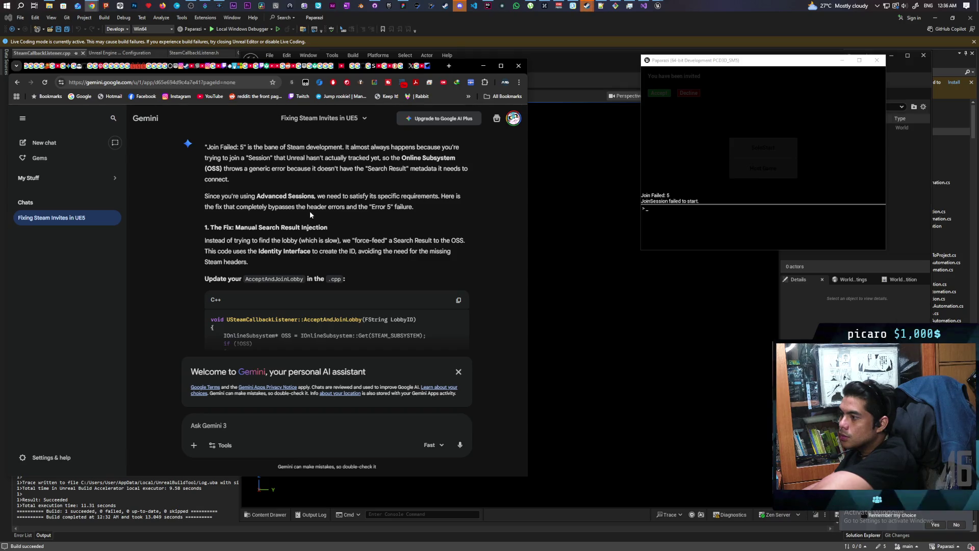
Read Gemini's manual search result injection fix and copy its AcceptAndJoinLobby C++ code.
scroll(357, 215, down, 3)
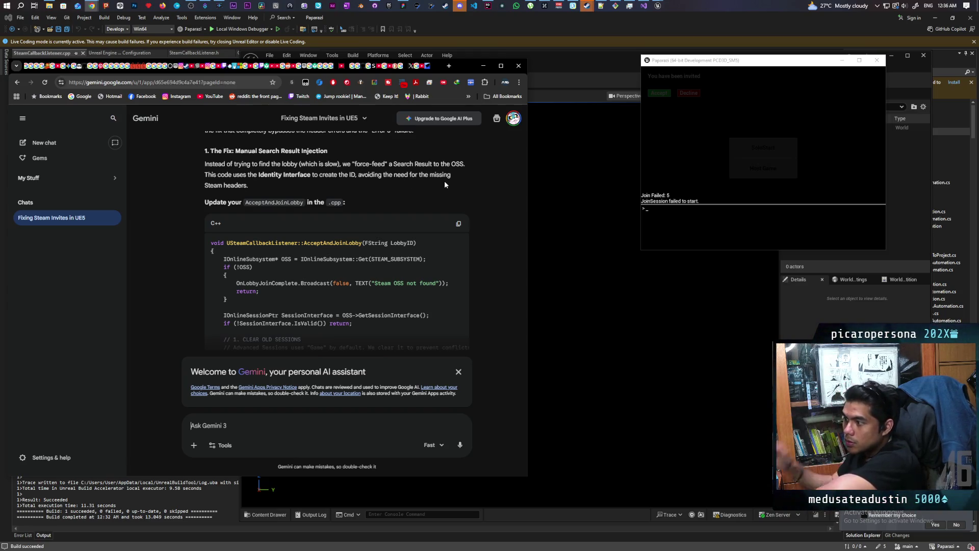
scroll(469, 274, down, 1)
scroll(470, 274, down, 2)
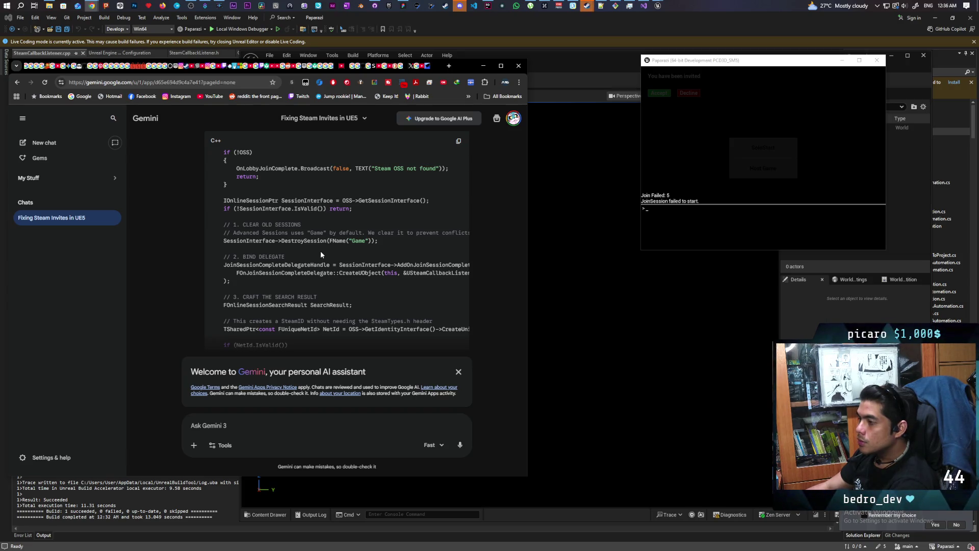
scroll(321, 253, up, 2)
scroll(320, 249, down, 5)
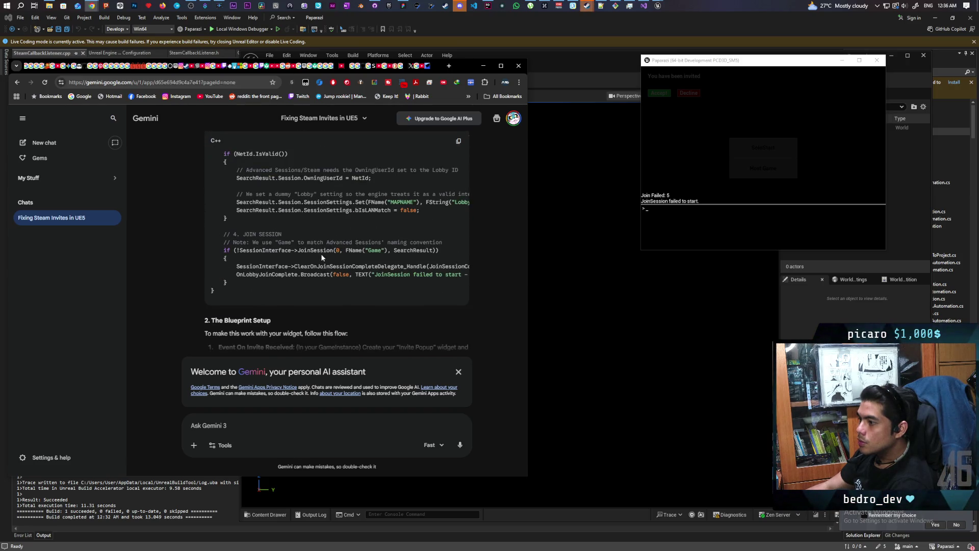
scroll(320, 252, down, 2)
scroll(322, 254, down, 1)
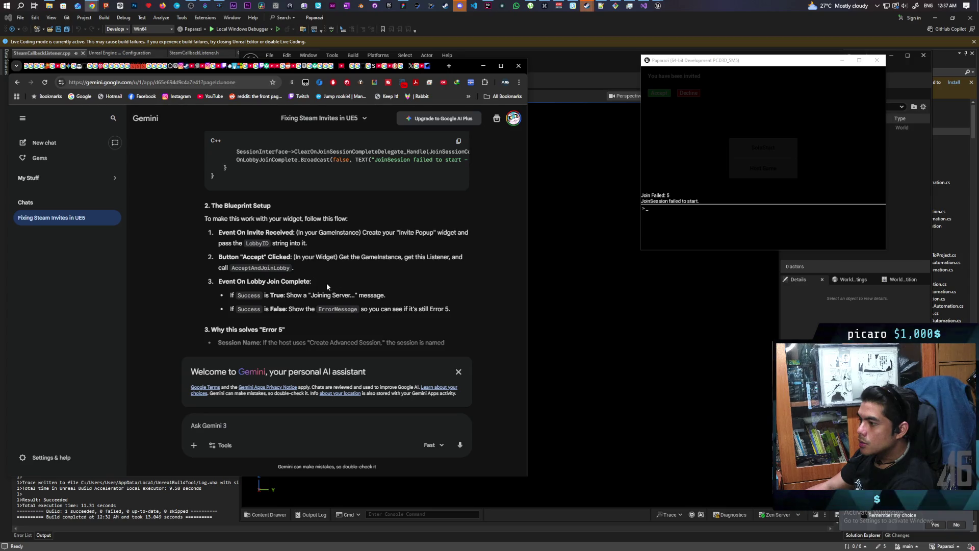
scroll(326, 285, down, 1)
scroll(329, 286, down, 1)
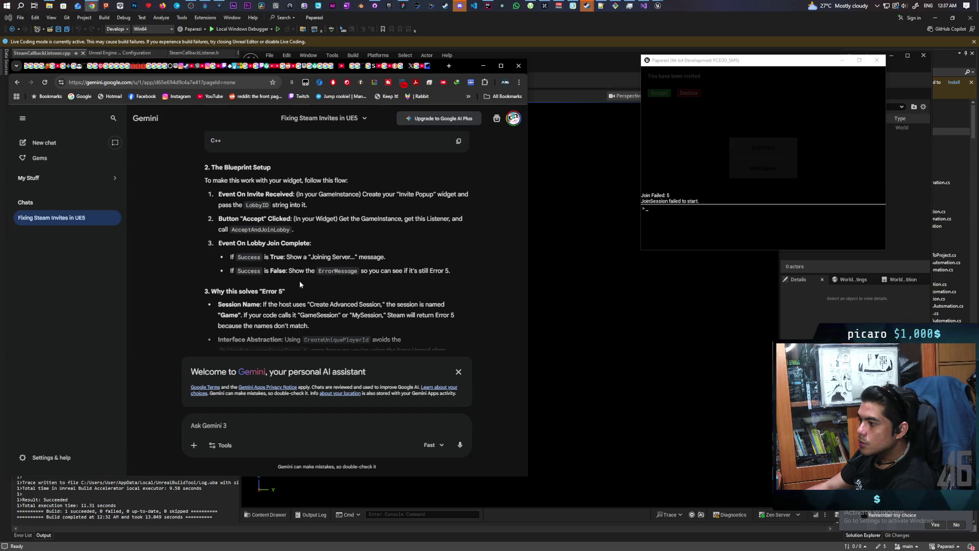
scroll(323, 280, down, 2)
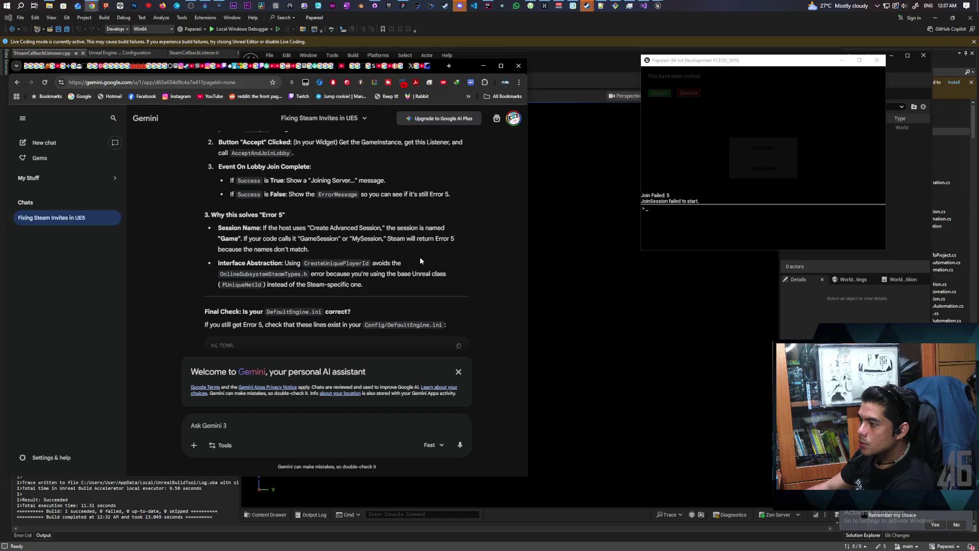
scroll(420, 256, down, 2)
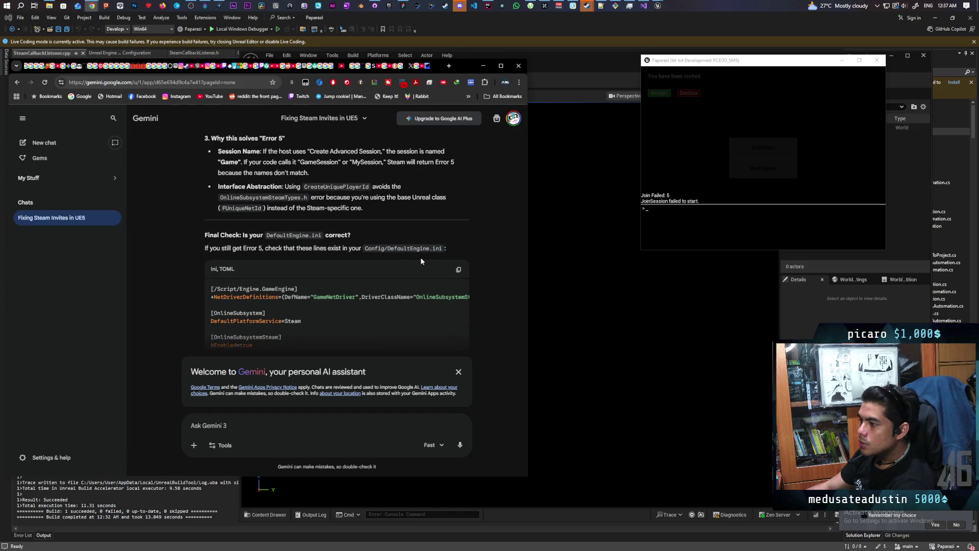
scroll(421, 260, down, 1)
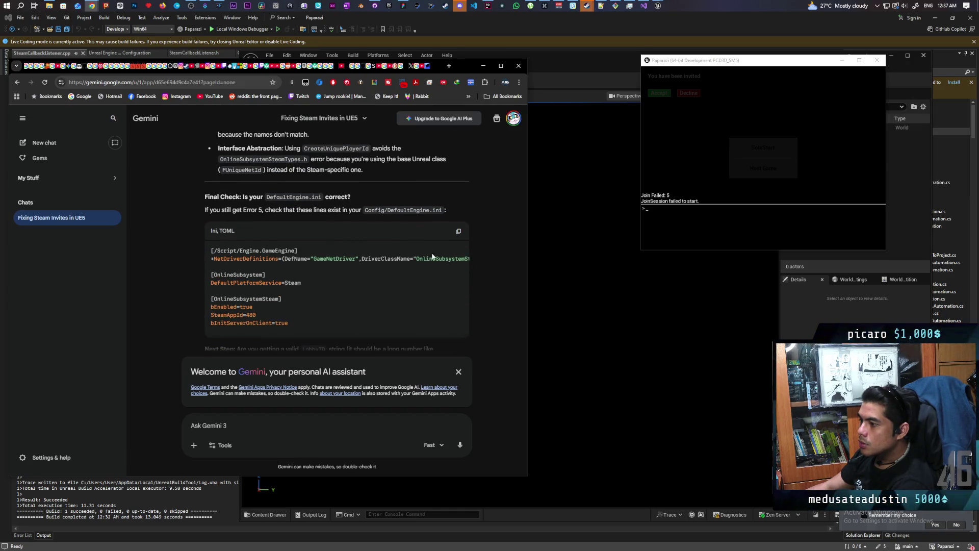
scroll(474, 237, up, 1)
scroll(475, 239, up, 10)
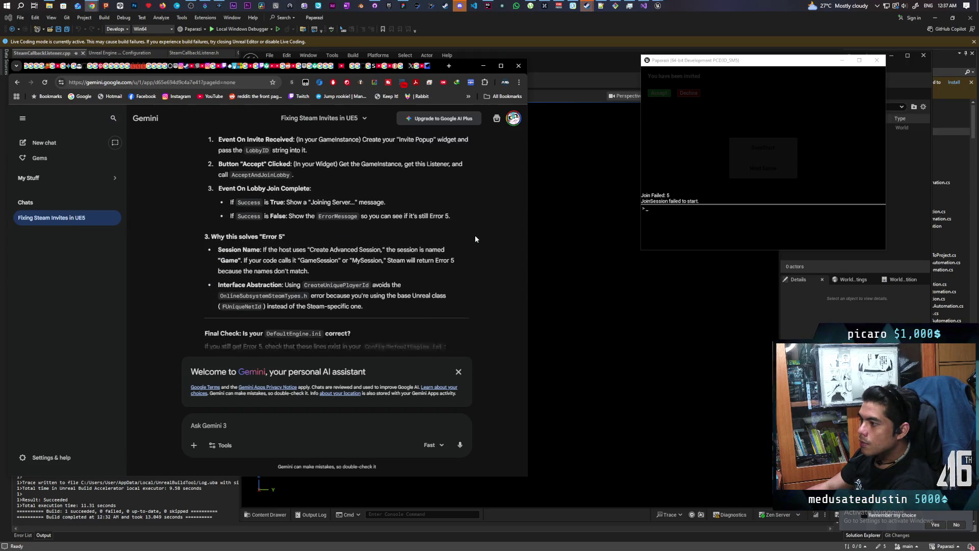
scroll(475, 242, up, 5)
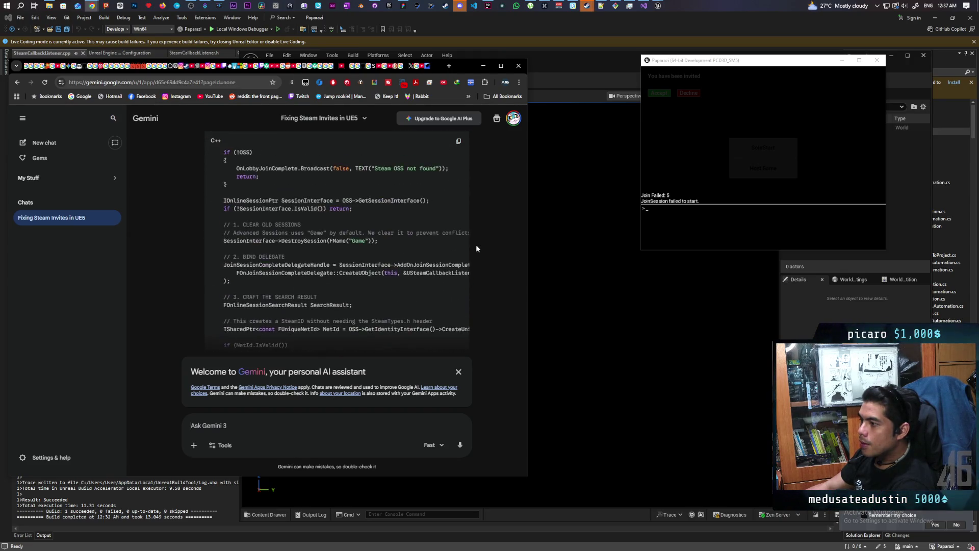
click(461, 226)
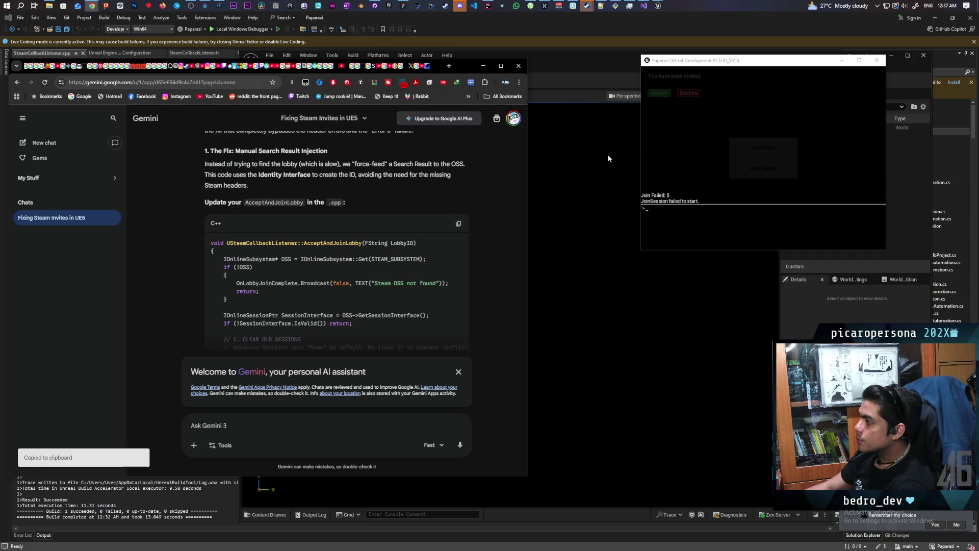
Close the game window and the Unreal Editor, and bring Rider forward.
click(876, 61)
click(922, 56)
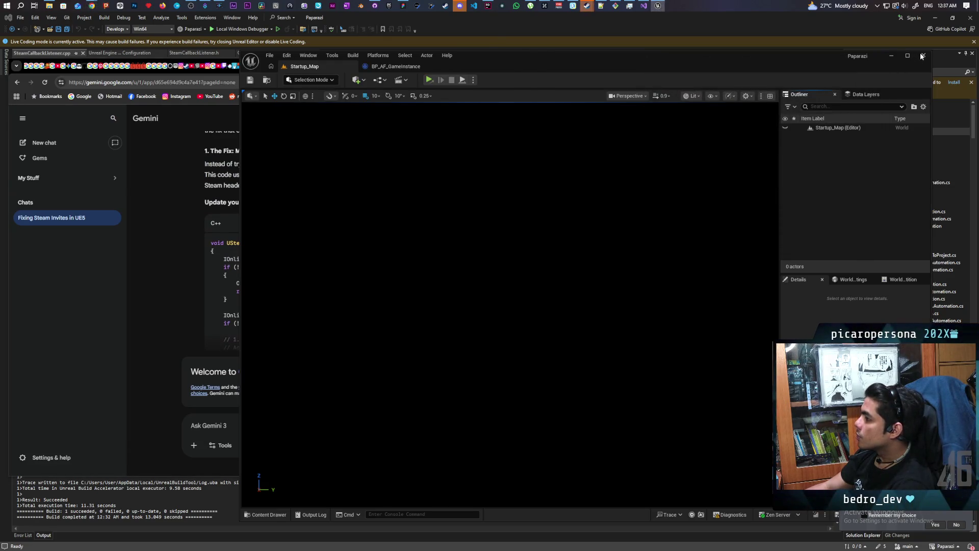
click(487, 6)
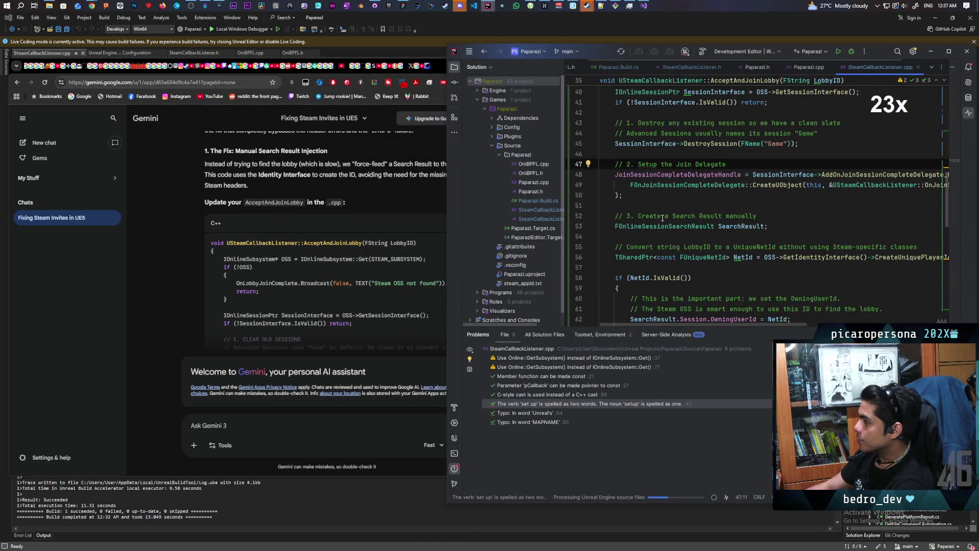
Replace lines 35–72 of AcceptAndJoinLobby in SteamCallbackListener.cpp with Gemini's pasted code.
scroll(661, 218, up, 3)
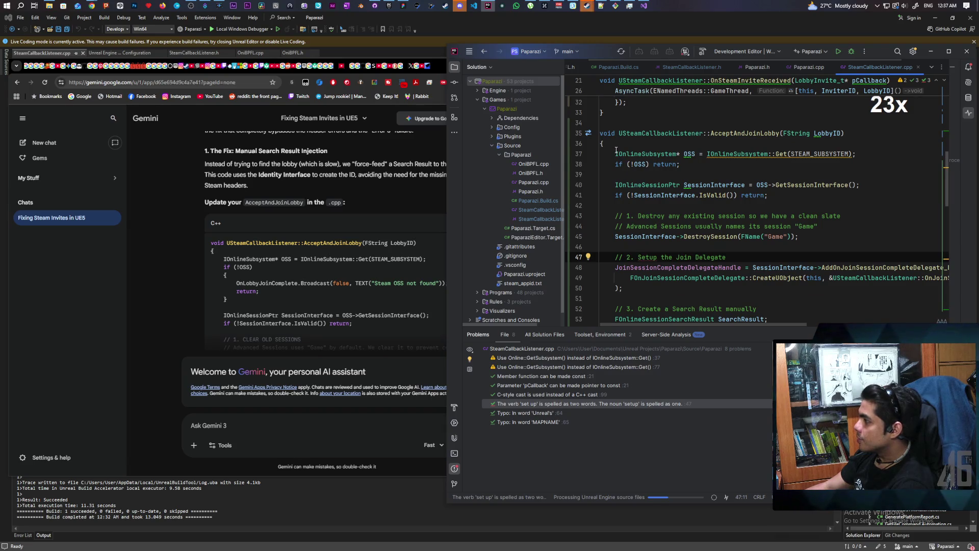
mouse_move(601, 133)
mouse_down()
mouse_move(627, 232)
mouse_move(637, 176)
mouse_move(640, 205)
mouse_move(617, 212)
mouse_up()
key(ctrl+v)
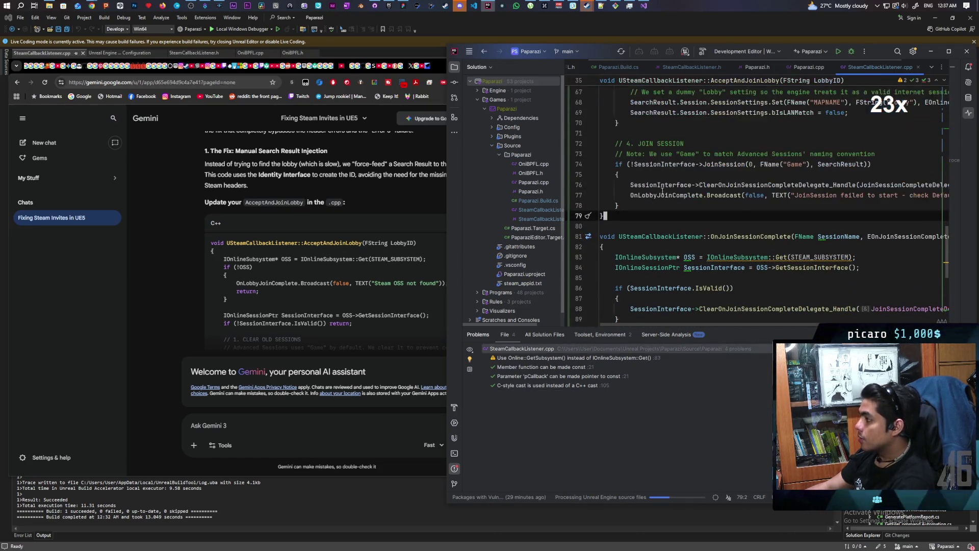
scroll(721, 179, up, 5)
scroll(721, 179, up, 10)
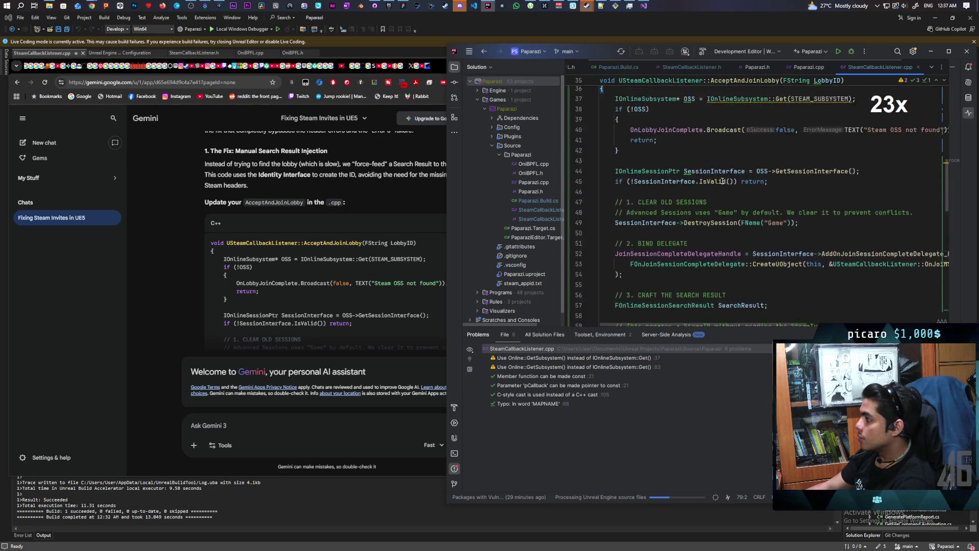
scroll(723, 181, down, 14)
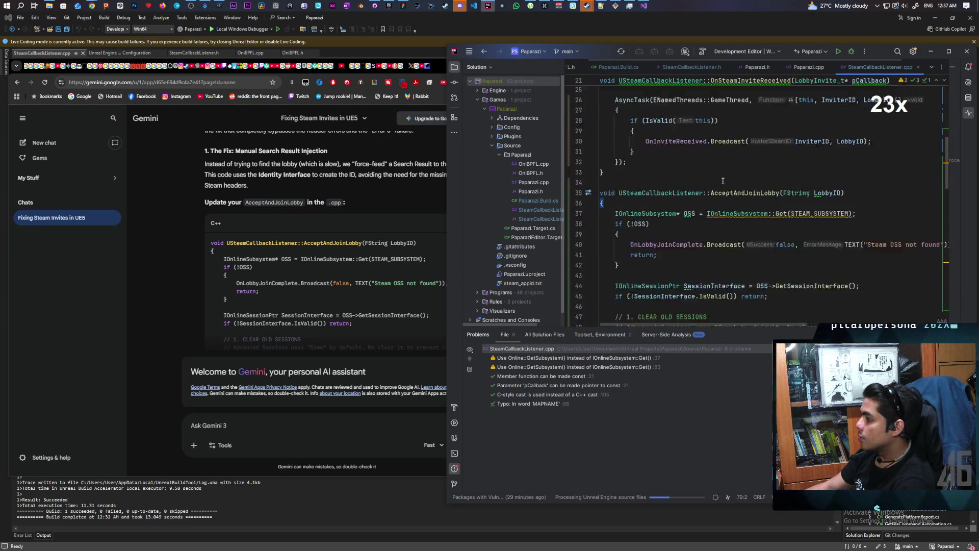
key(alt+Tab)
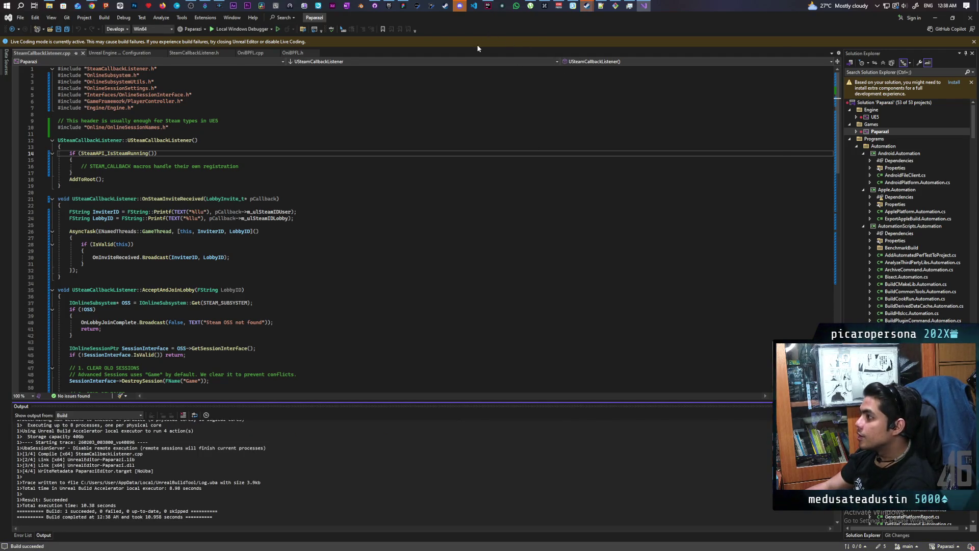
Relaunch the Paparazi project from the Epic Games Launcher library.
click(388, 6)
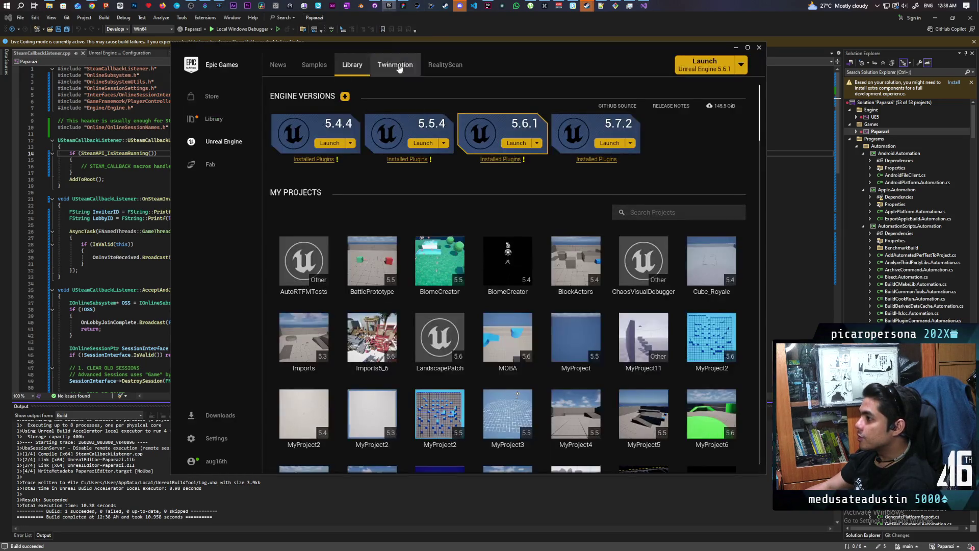
scroll(481, 347, down, 5)
double_click(431, 277)
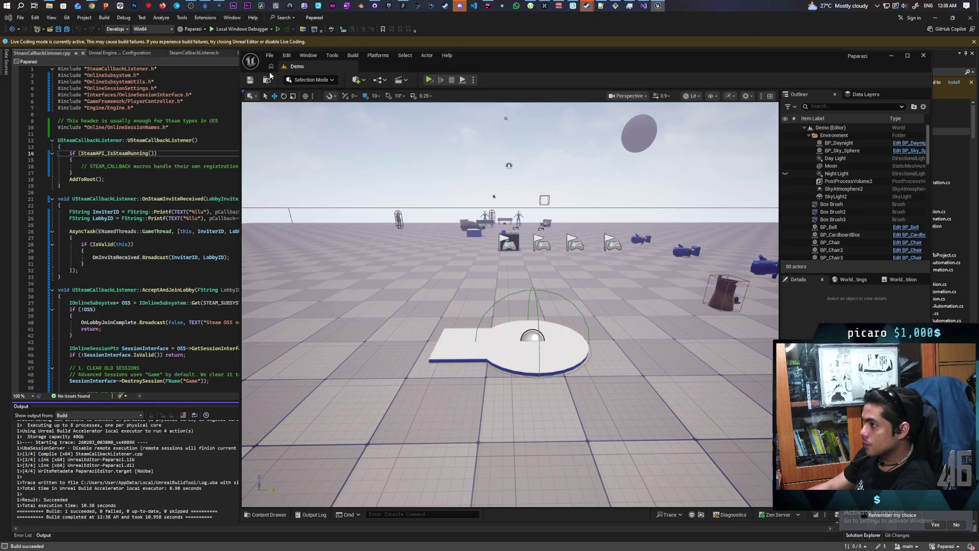
Open BP_AF_GameInstance from the Content Drawer and compile it successfully.
click(262, 515)
double_click(371, 392)
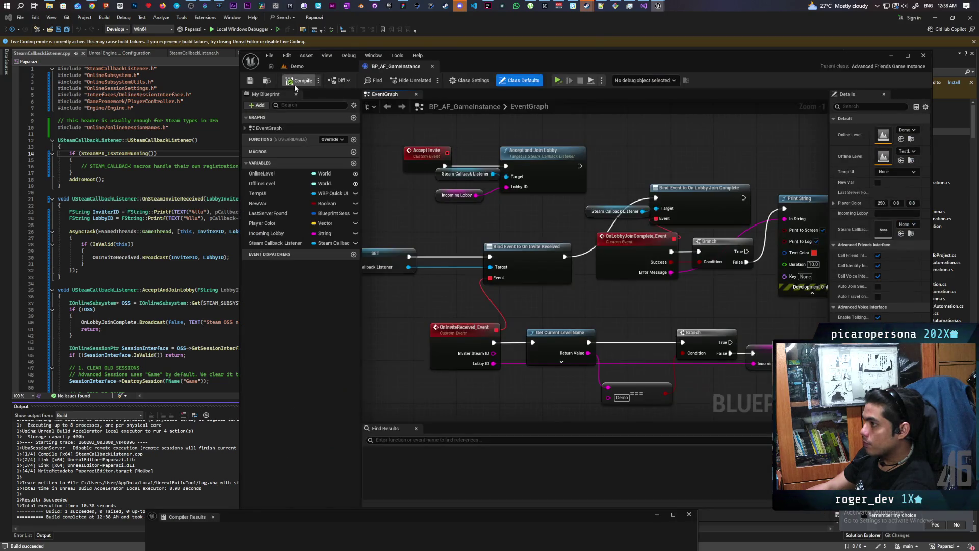
click(295, 82)
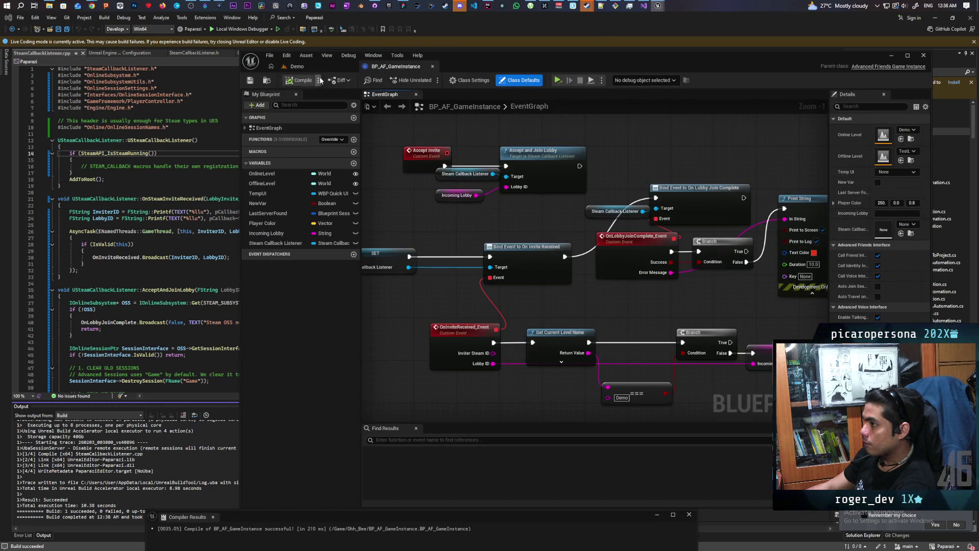
From the Demo tab, open Startup_Map via File > Recent Levels.
click(311, 66)
click(270, 56)
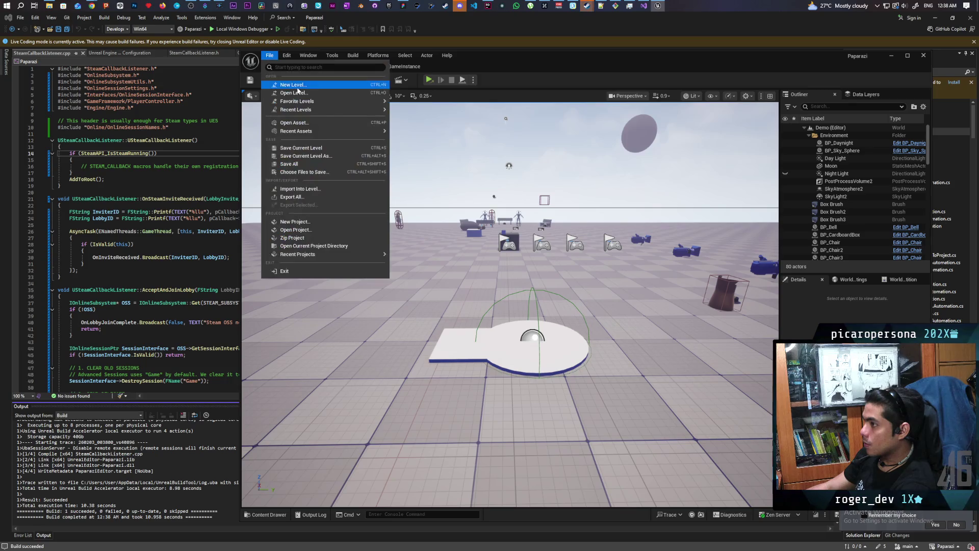
mouse_move(341, 102)
click(414, 121)
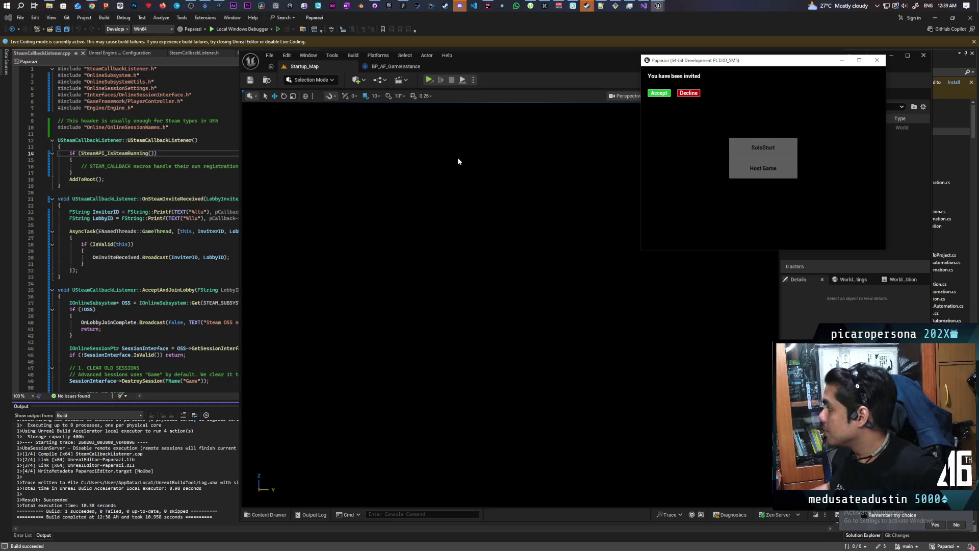
Accept the Steam invite, which fails again, then close the game and Unreal Editor.
click(662, 95)
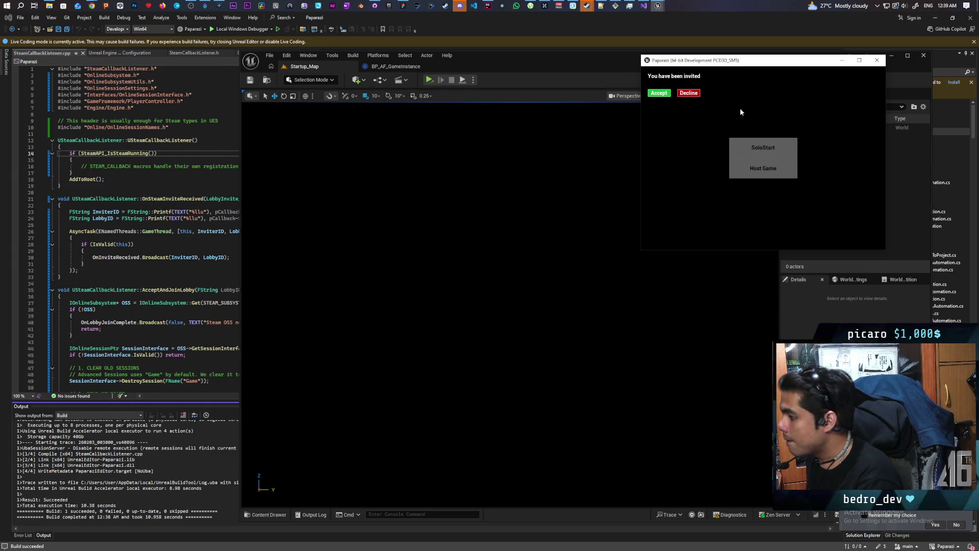
click(877, 60)
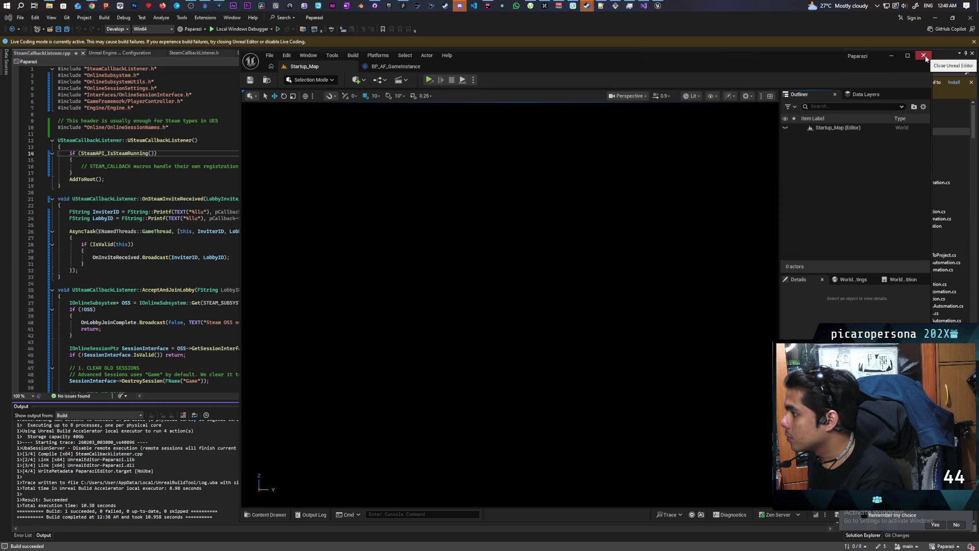
click(924, 55)
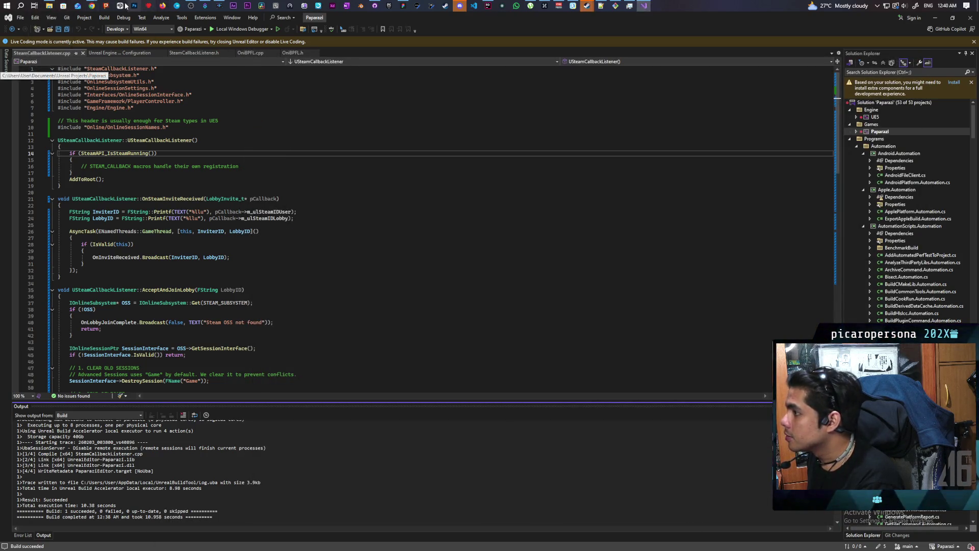
Review Gemini's config checklist, then close Paparazi.uproject in Notepad++ to reveal DefaultEngine.ini.
mouse_move(100, 6)
click(484, 43)
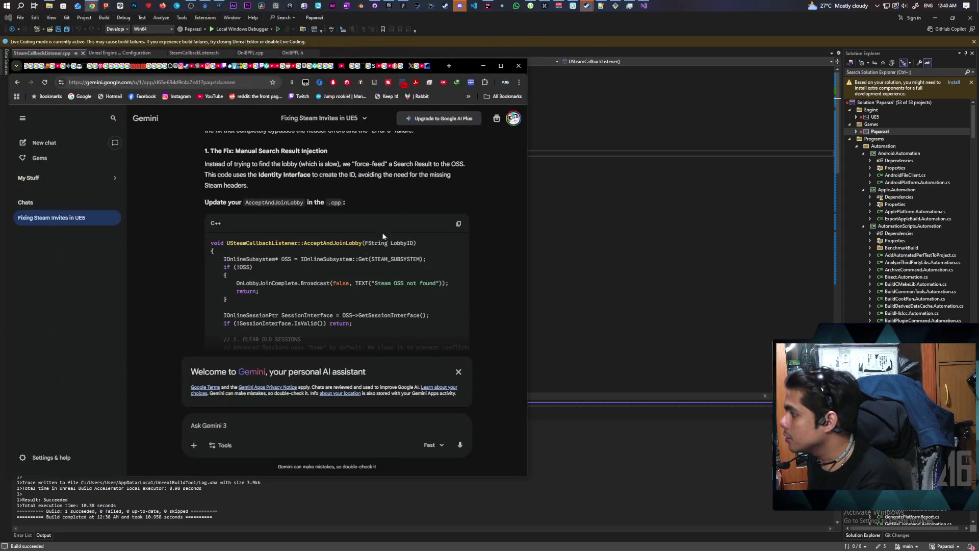
scroll(206, 316, down, 15)
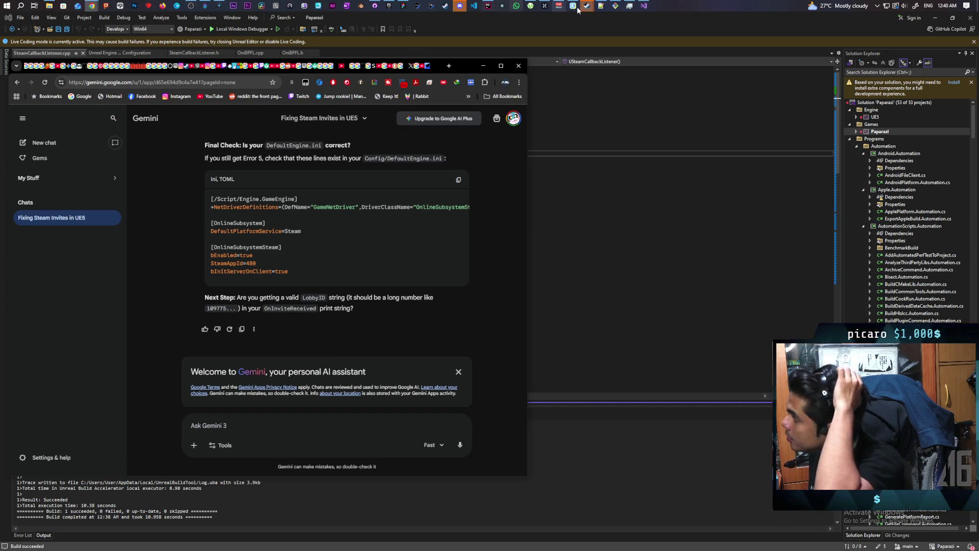
click(602, 5)
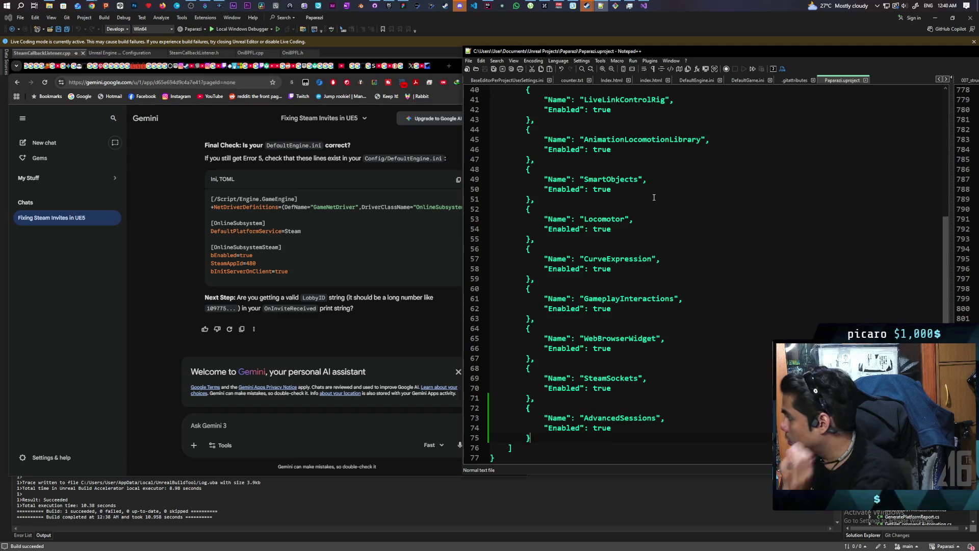
click(865, 80)
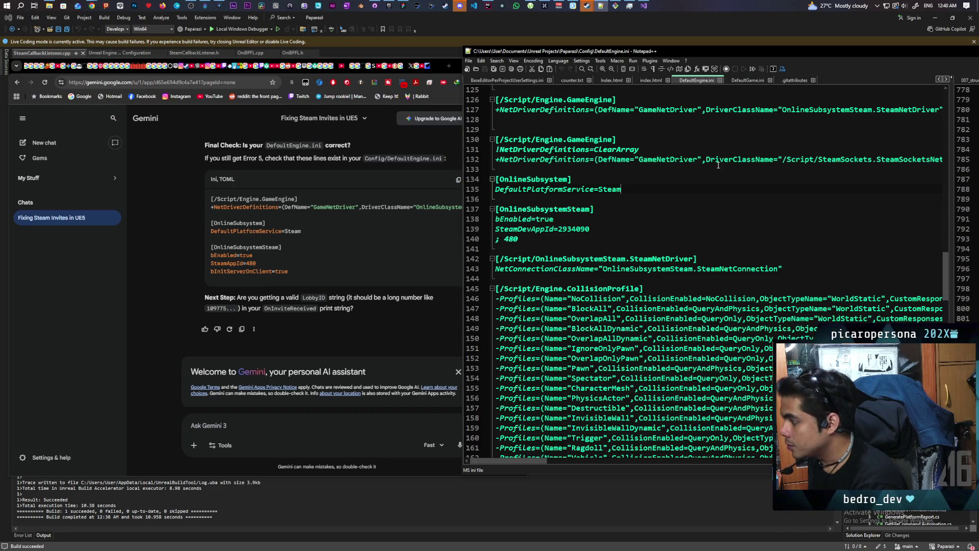
Add bInitServerOnClient=true below SteamDevAppId in DefaultEngine.ini and save it.
click(407, 224)
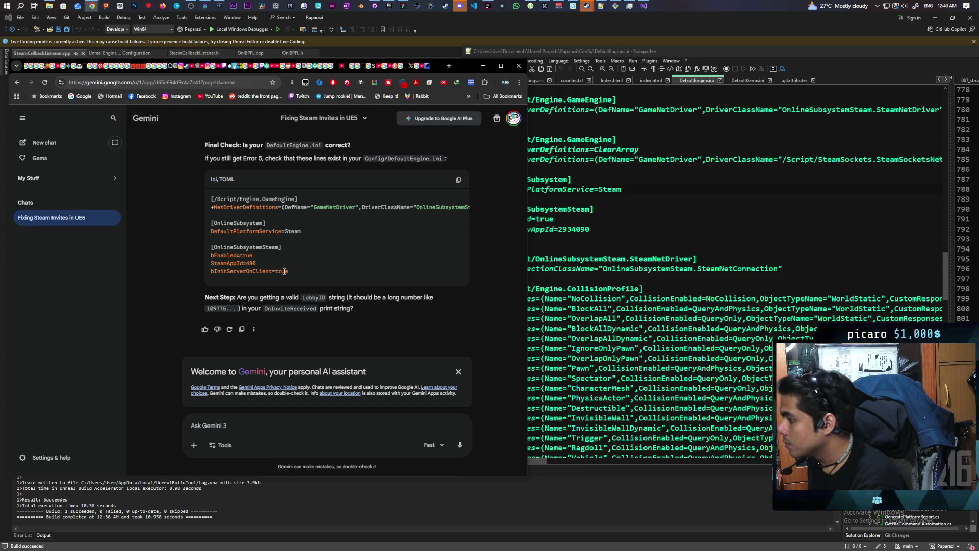
click(607, 231)
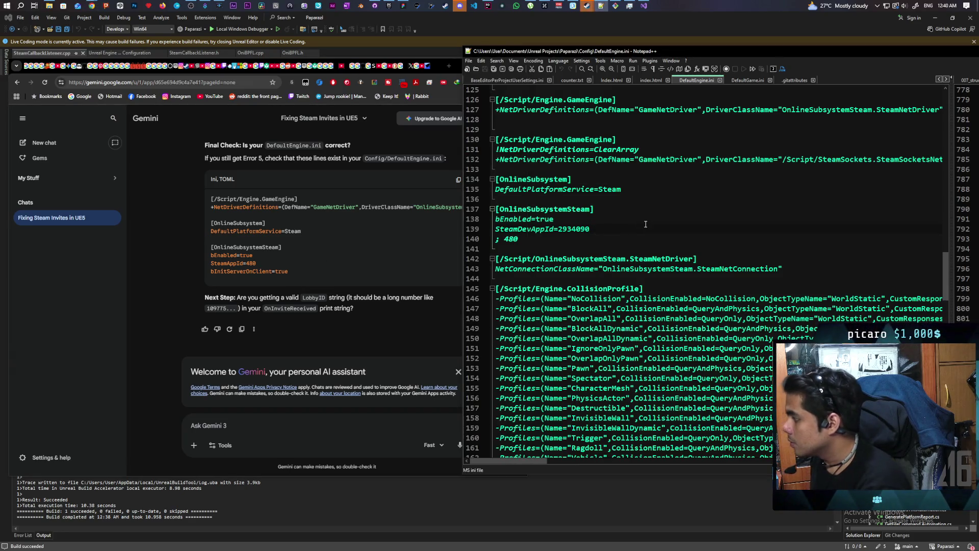
key(Return)
text(bI)
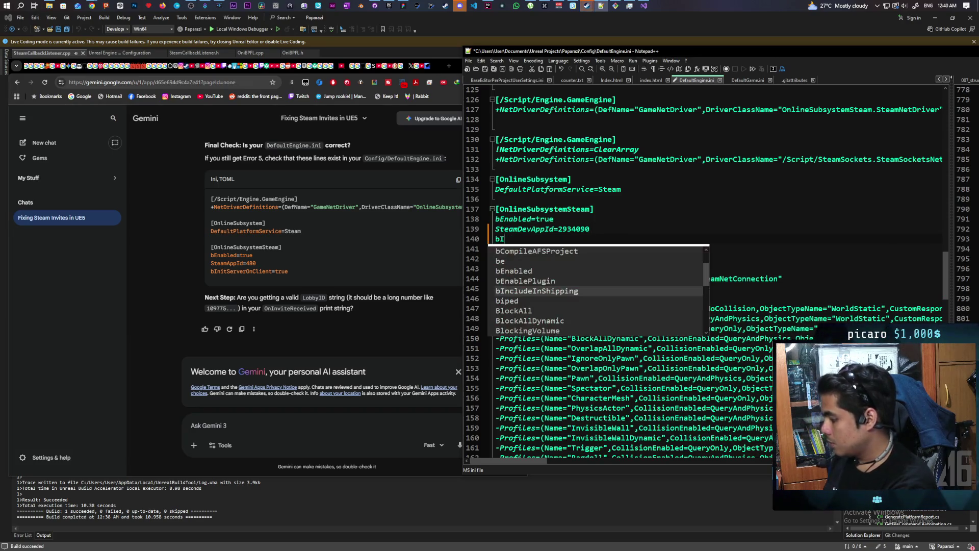
text(nit)
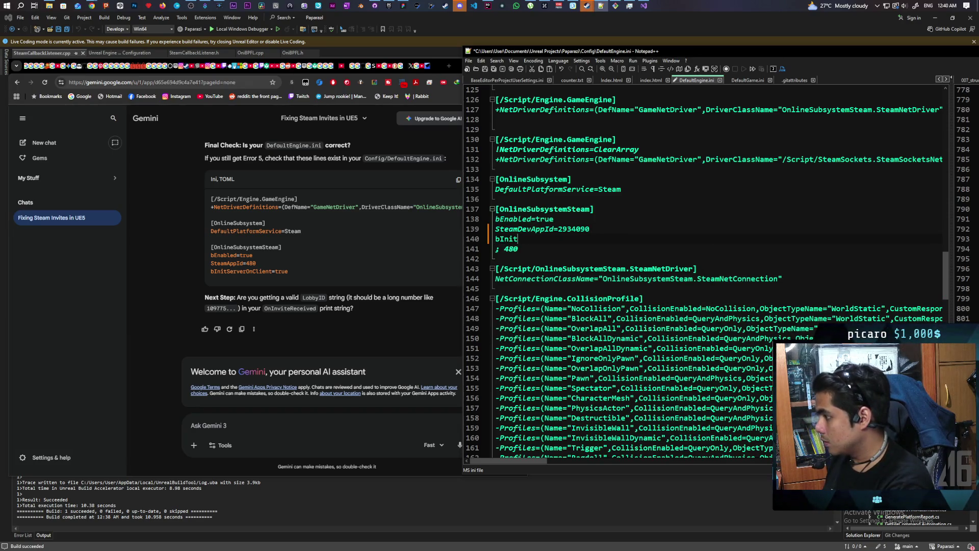
text(ServerO)
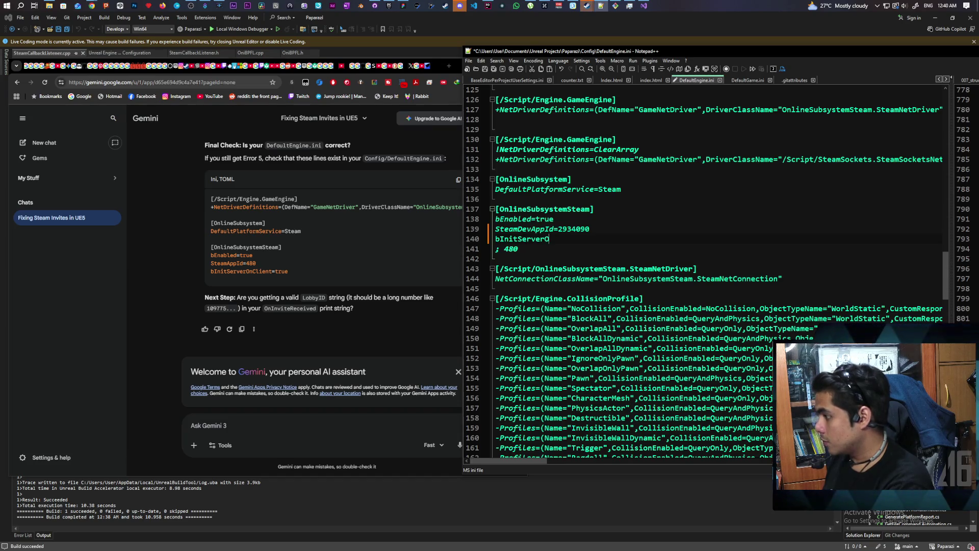
text(nCLient)
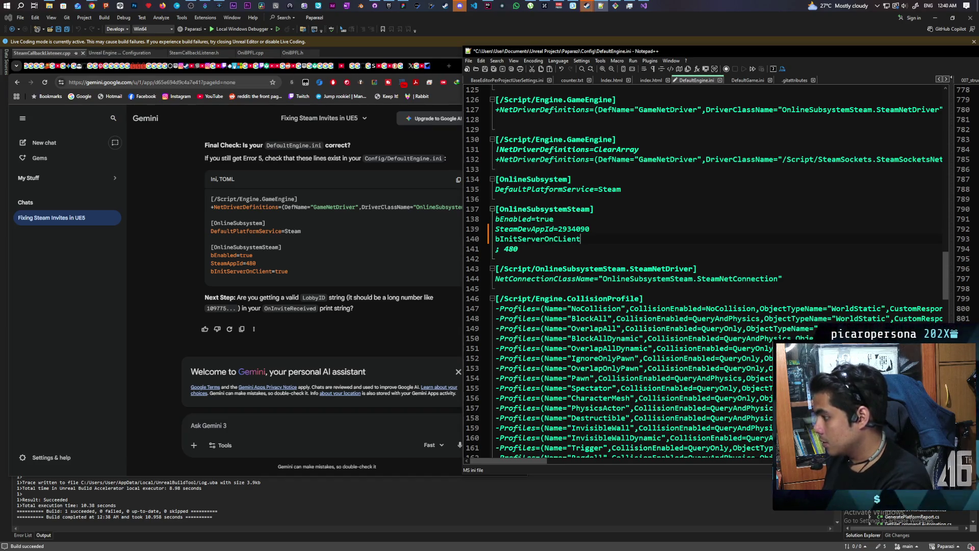
text(=true)
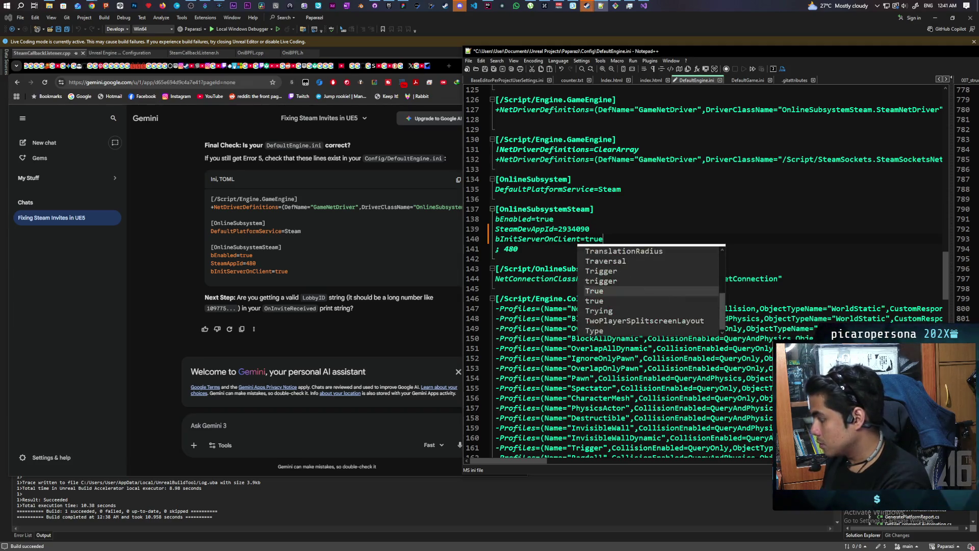
click(613, 232)
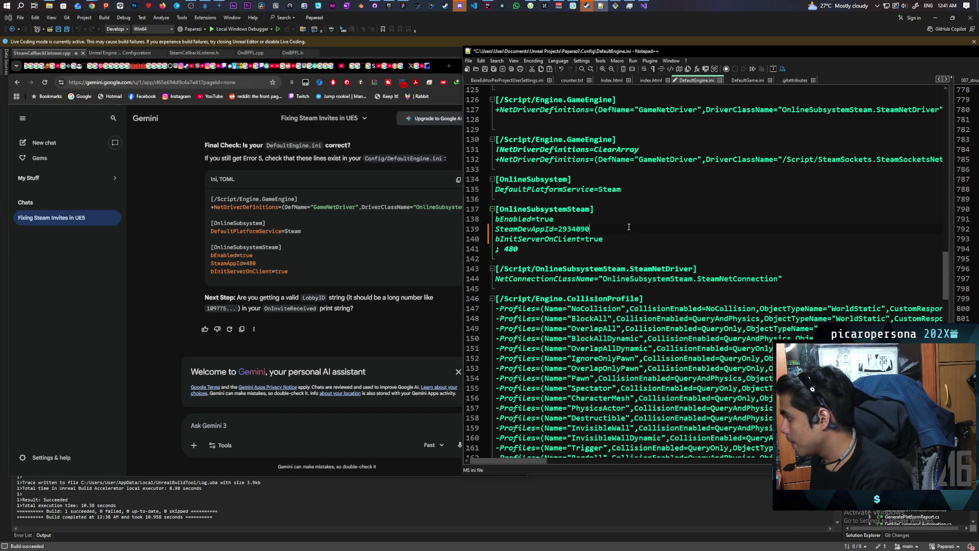
key(ctrl+s)
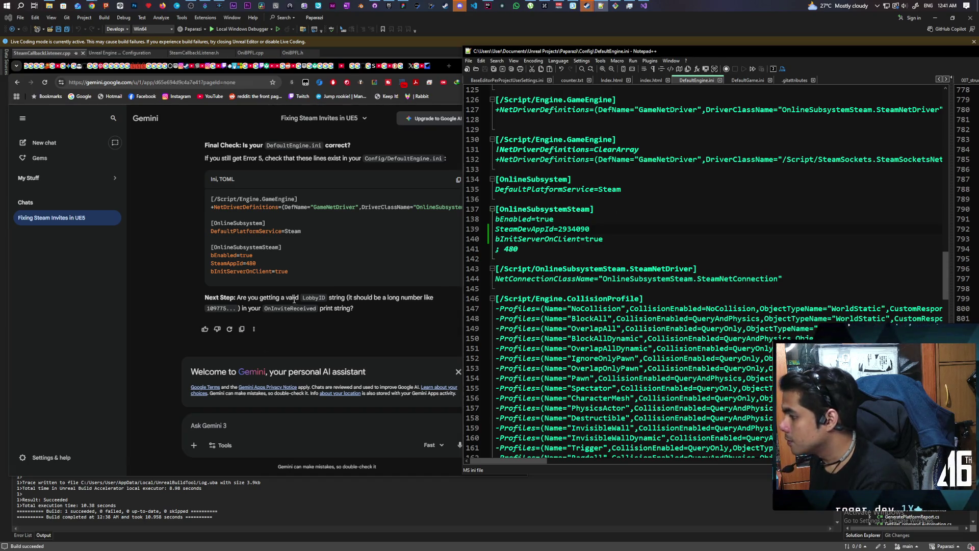
click(257, 411)
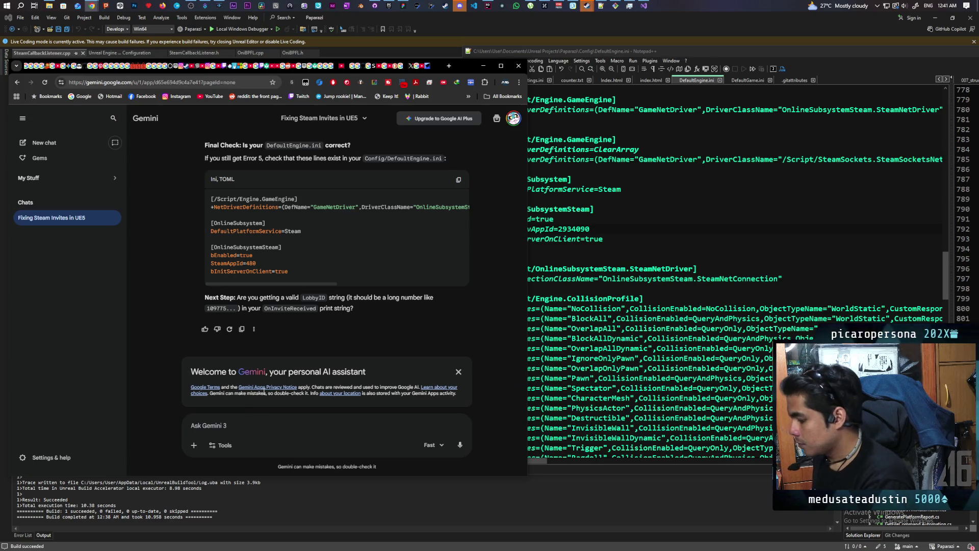
Tell Gemini 'for driver class, i am using steam sockets'.
text(ofr)
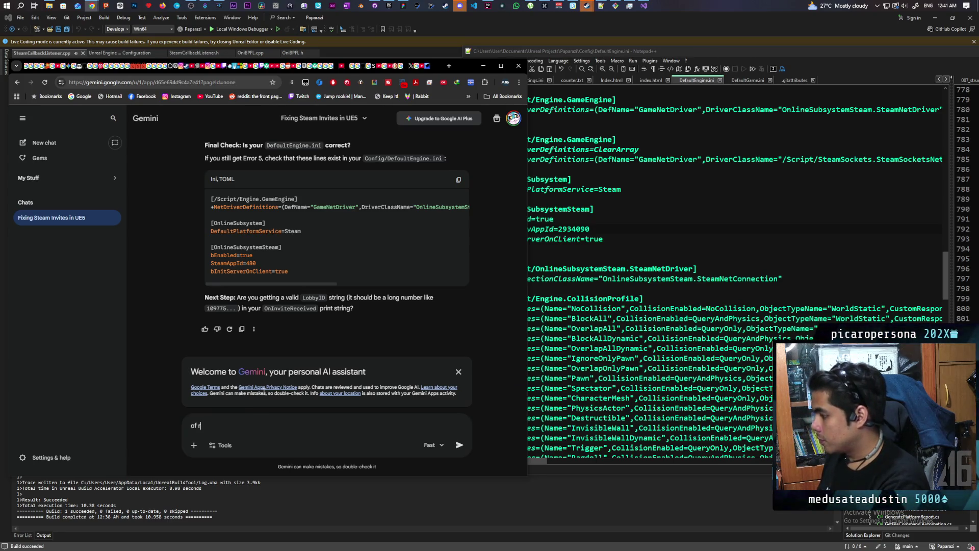
key(BackSpace)
key(BackSpace)
text(for )
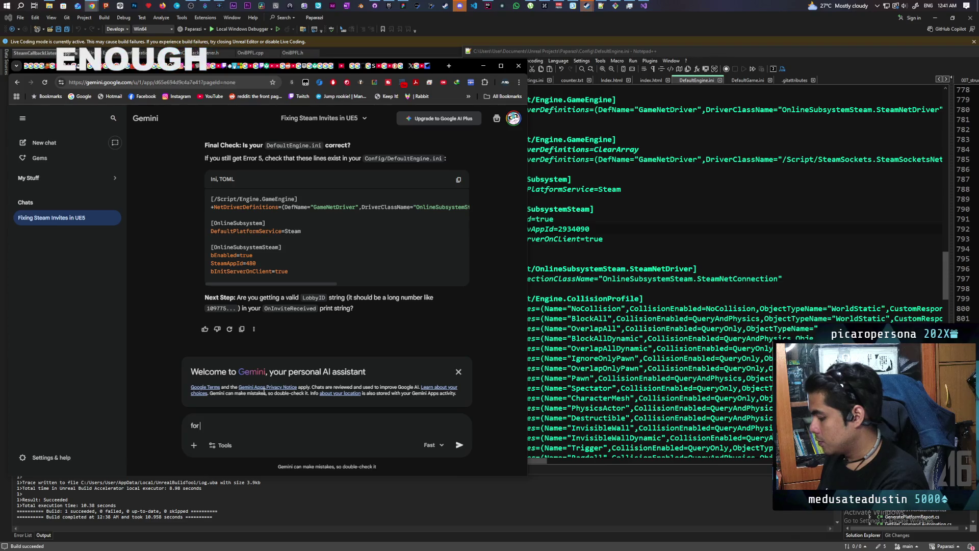
text(driver class)
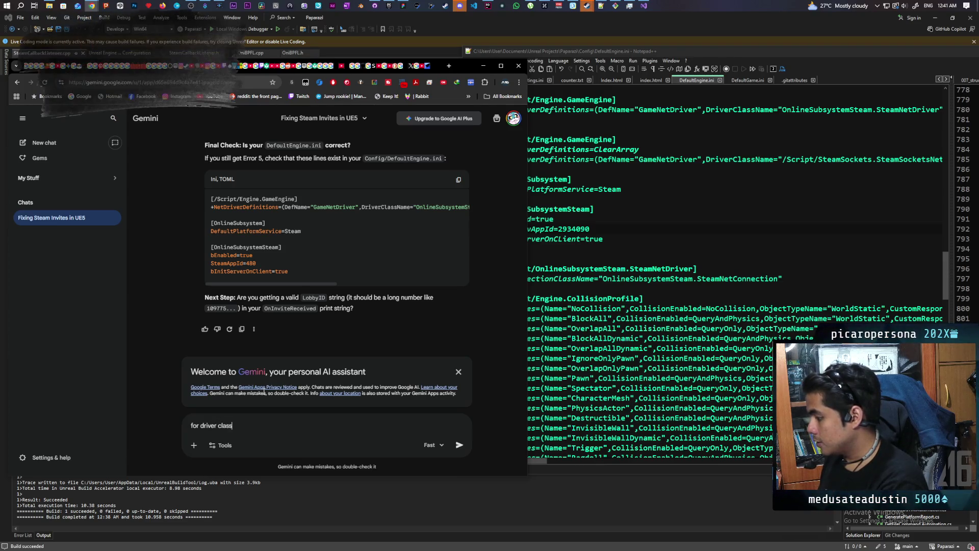
text(, i am using)
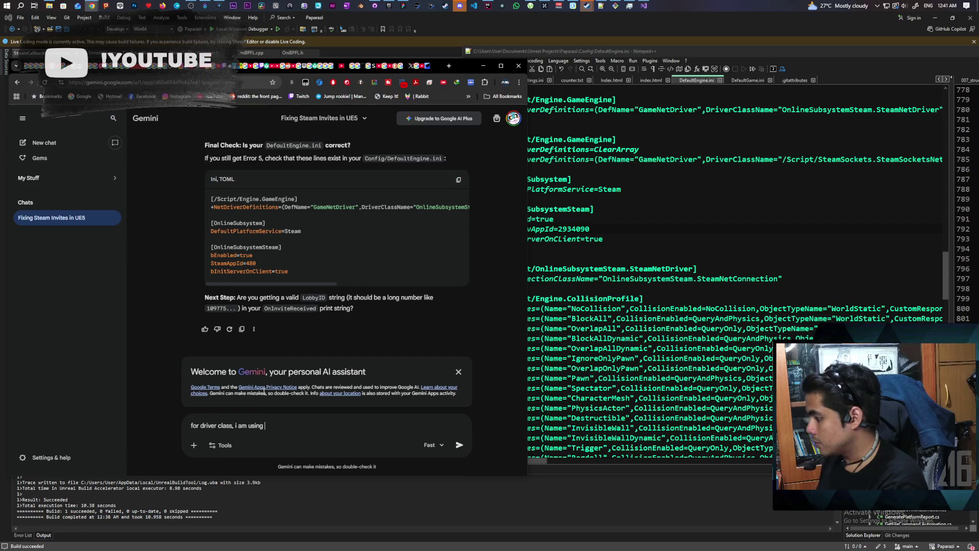
text( steam sockets)
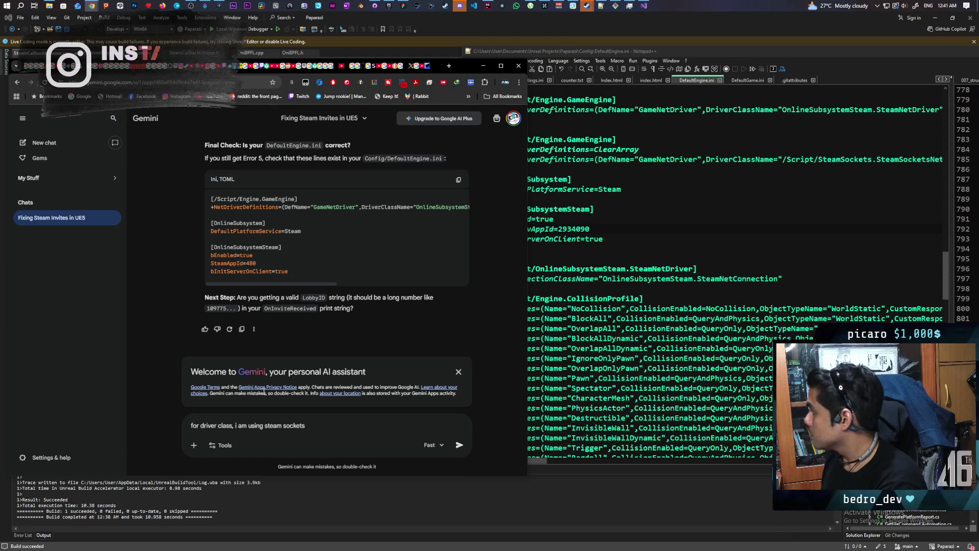
key(Return)
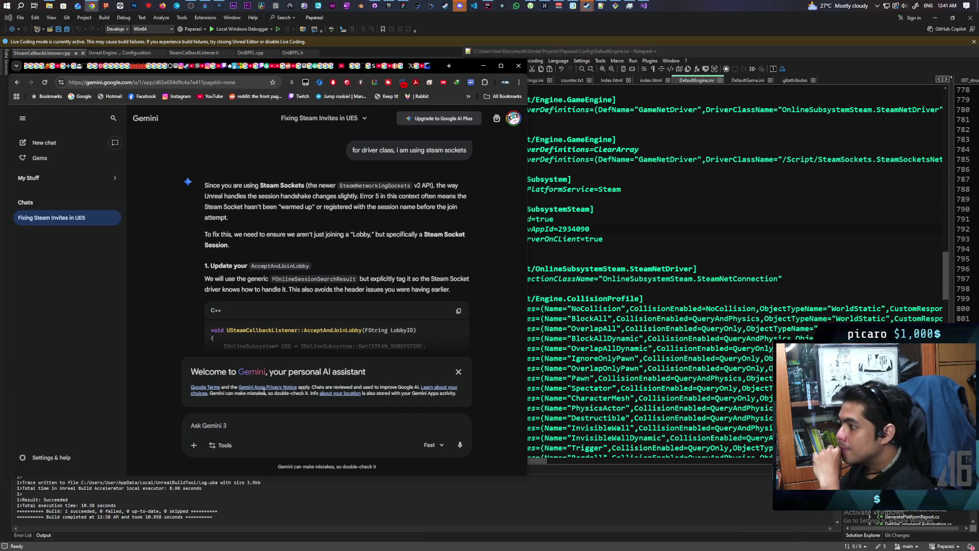
Copy Gemini's Steam Sockets version of AcceptAndJoinLobby and bring up SteamCallbackListener.cpp in Rider.
scroll(307, 225, down, 2)
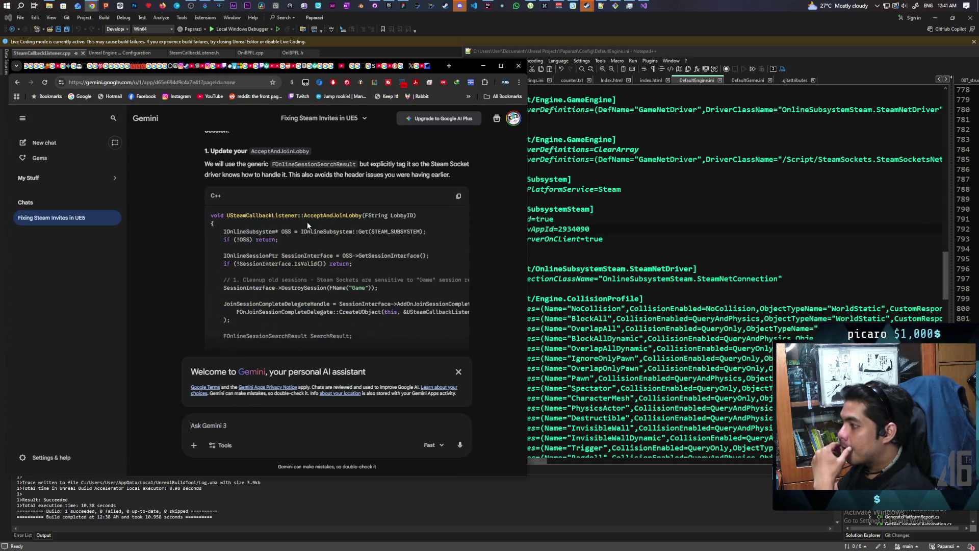
scroll(265, 228, down, 2)
scroll(265, 227, down, 3)
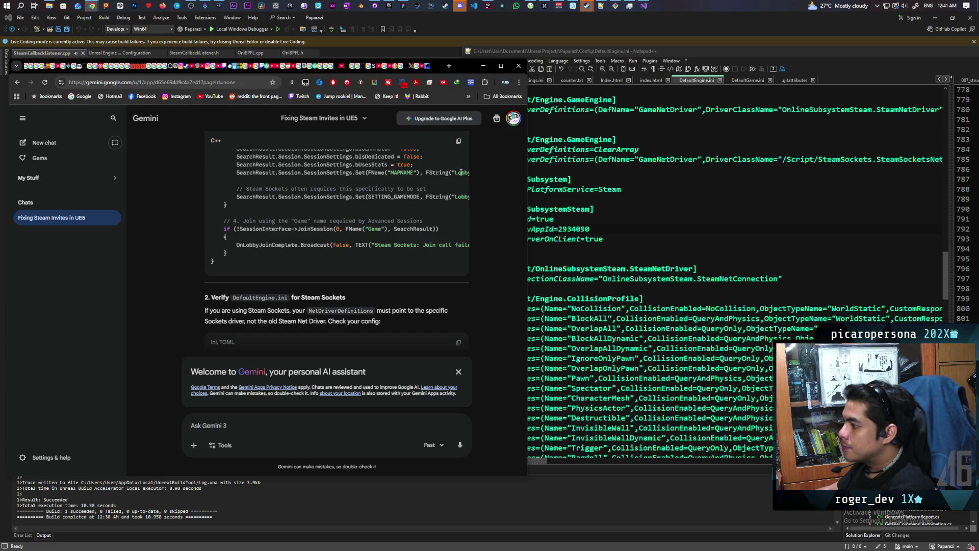
click(458, 141)
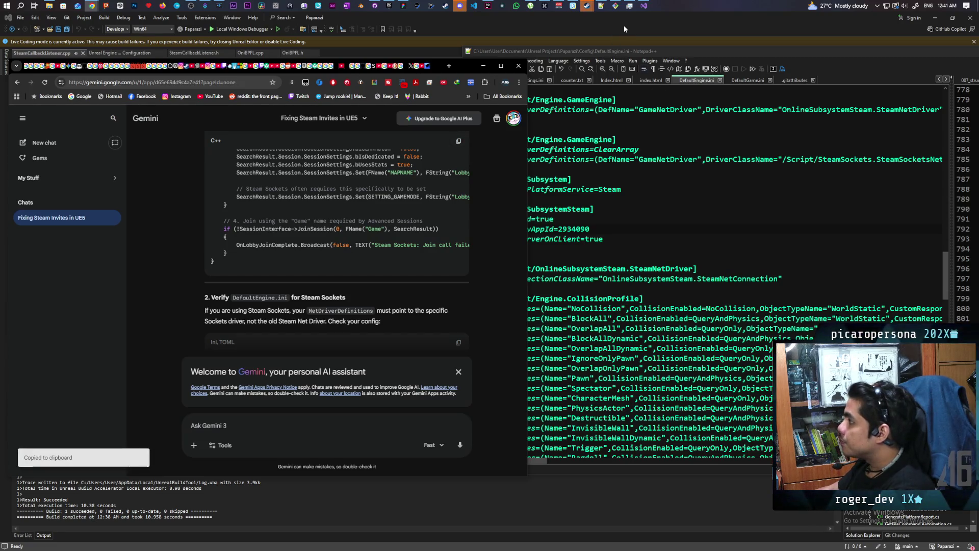
click(488, 6)
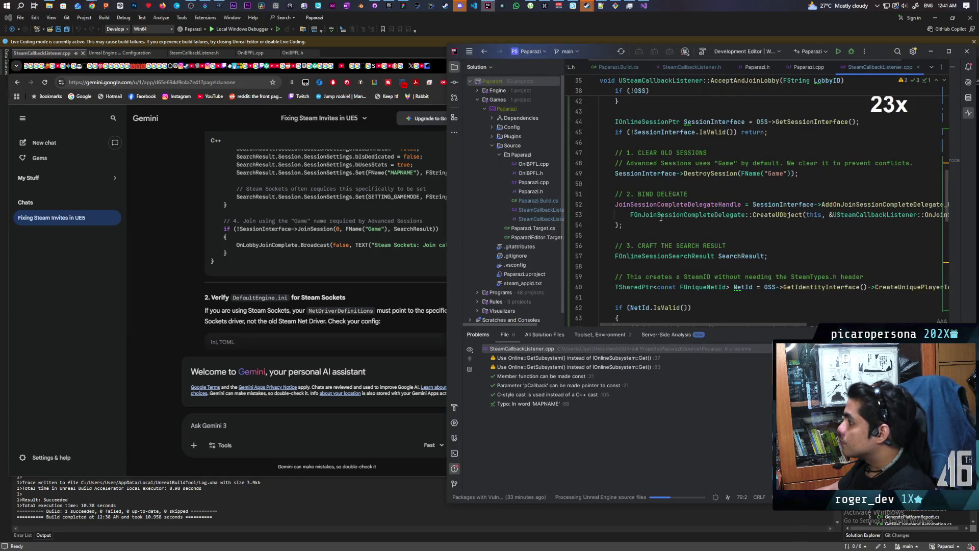
Paste Gemini's Steam Sockets AcceptAndJoinLobby over lines 35–42 of SteamCallbackListener.cpp.
scroll(621, 205, up, 3)
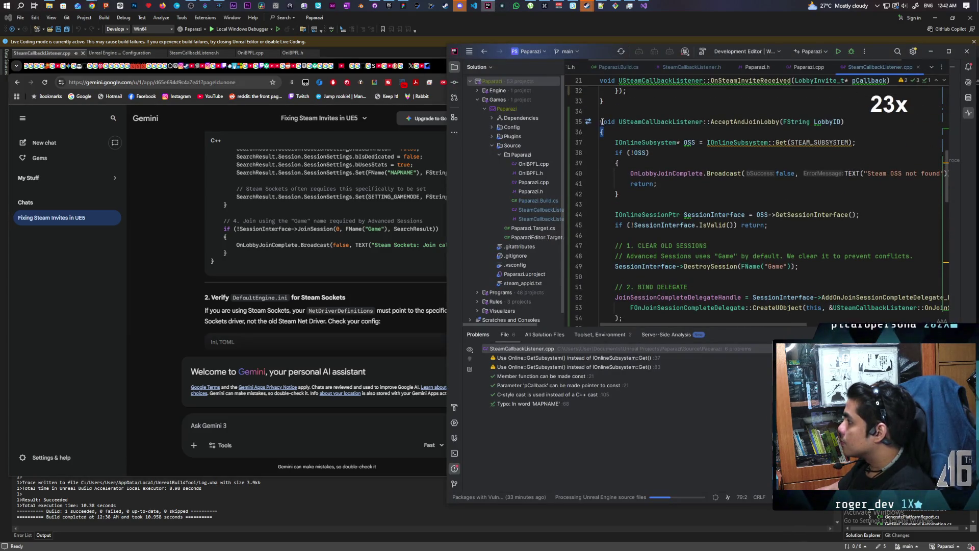
mouse_move(600, 121)
mouse_down()
mouse_move(633, 126)
mouse_move(669, 203)
mouse_move(658, 327)
mouse_move(627, 326)
mouse_move(607, 264)
mouse_move(601, 274)
mouse_up()
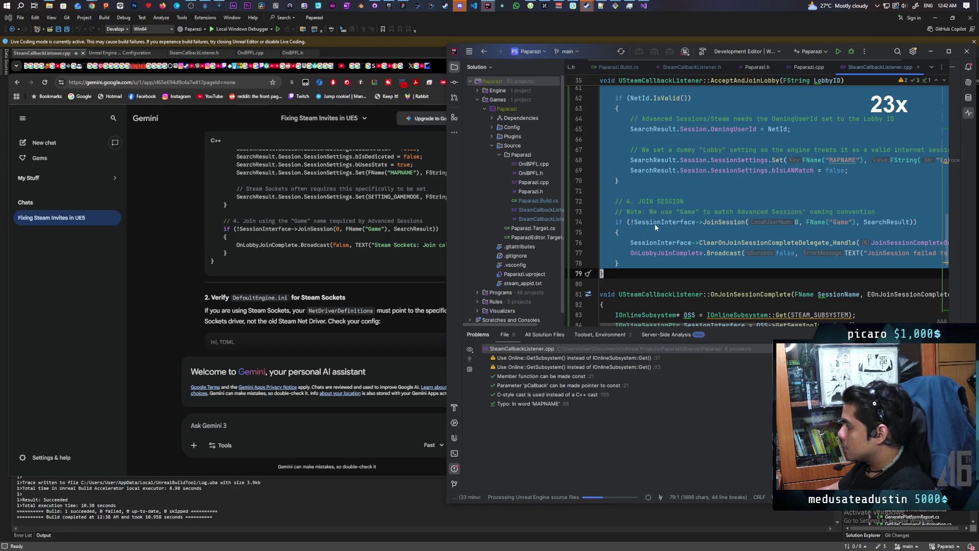
key(ctrl+v)
scroll(747, 206, up, 8)
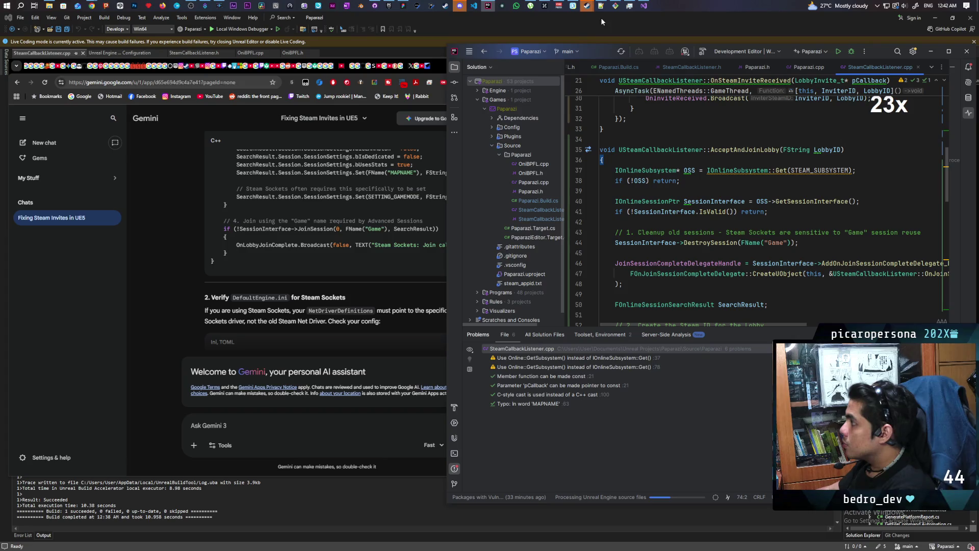
click(645, 6)
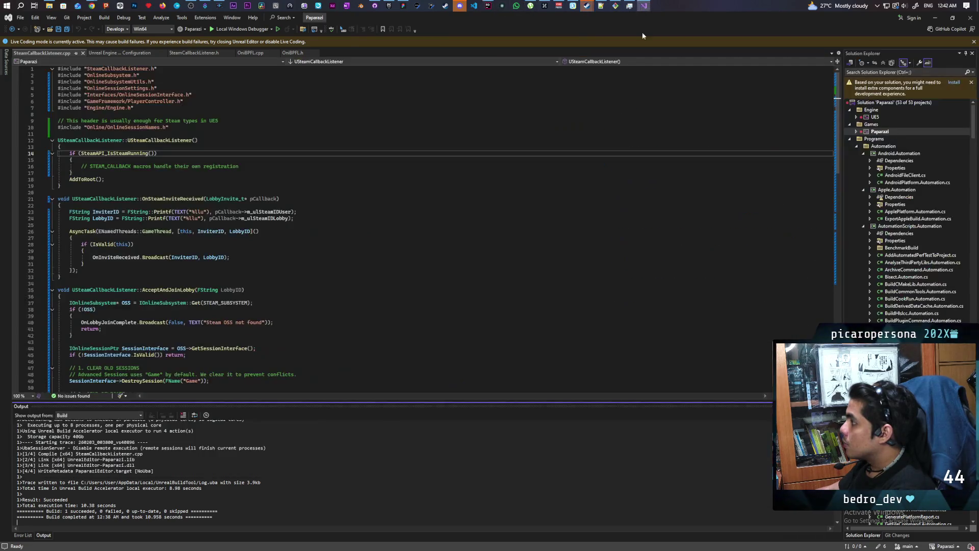
Build the Paparazi project in Visual Studio until it reports 1 succeeded, 0 failed.
right_click(887, 132)
click(888, 138)
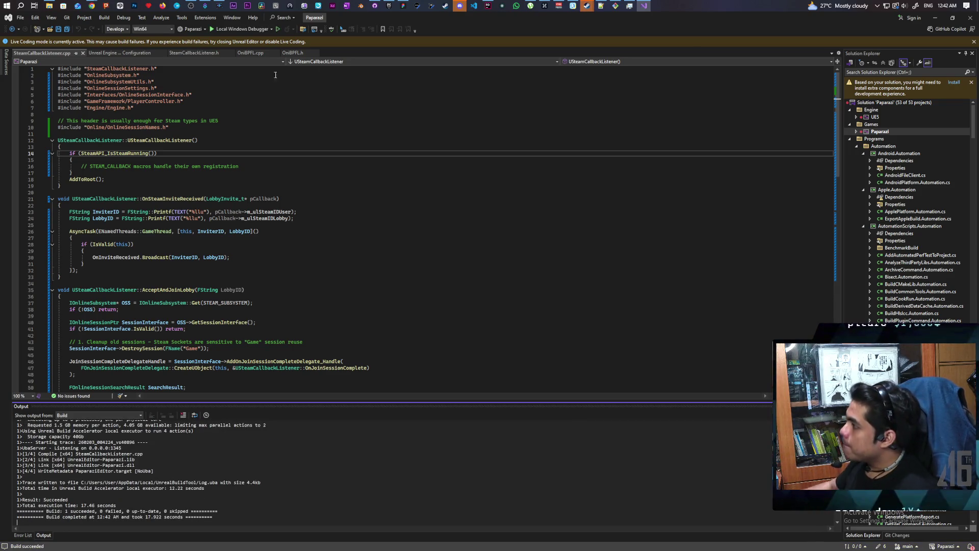
click(388, 6)
scroll(531, 359, down, 2)
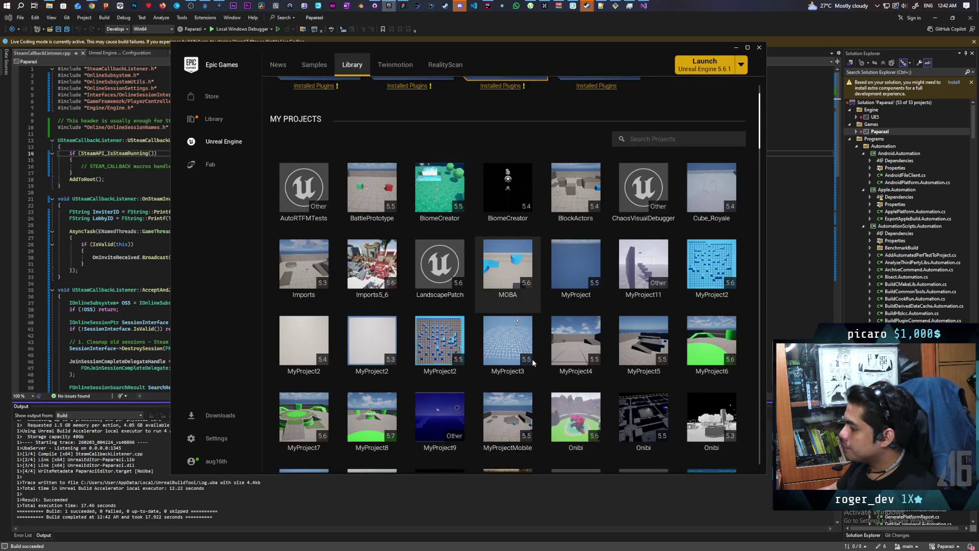
Launch Paparazi from the Epic Library and open BP_AF_GameInstance from the Content Drawer.
scroll(531, 359, down, 3)
double_click(445, 335)
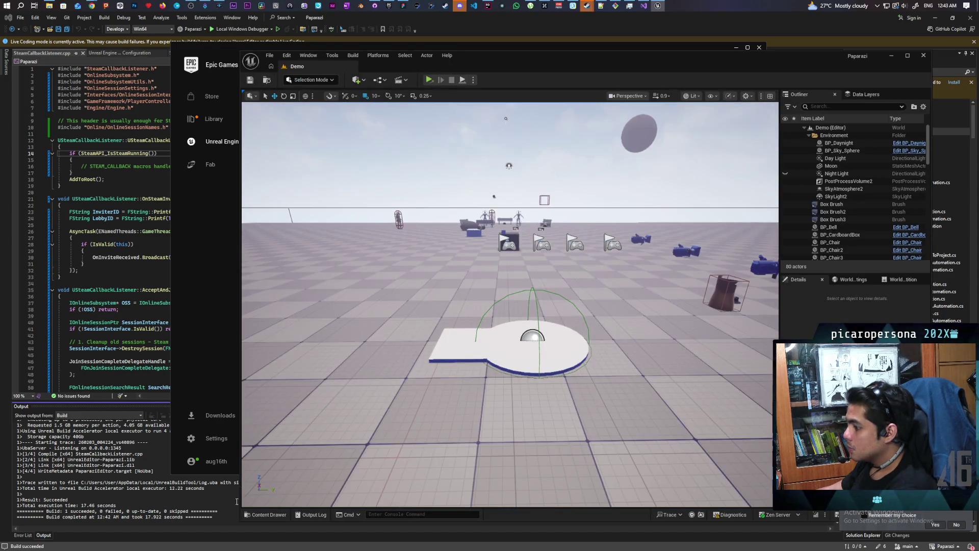
click(263, 515)
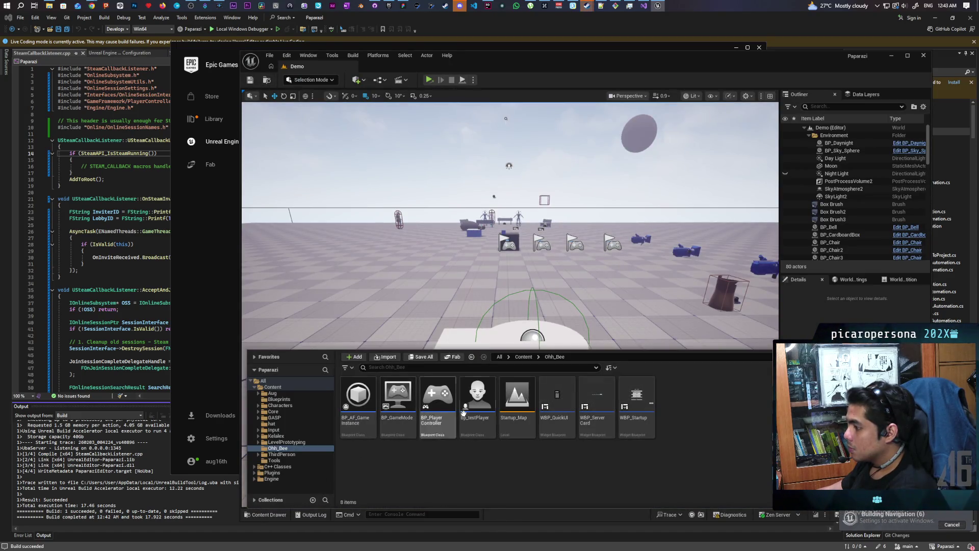
double_click(363, 403)
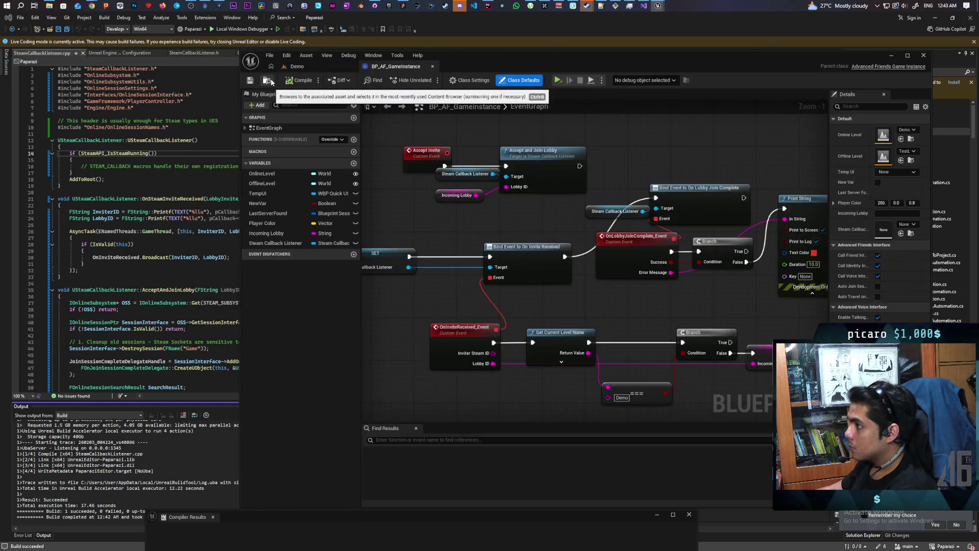
From the Demo level tab, load Startup_Map via File > Favorite Levels.
click(297, 67)
click(269, 55)
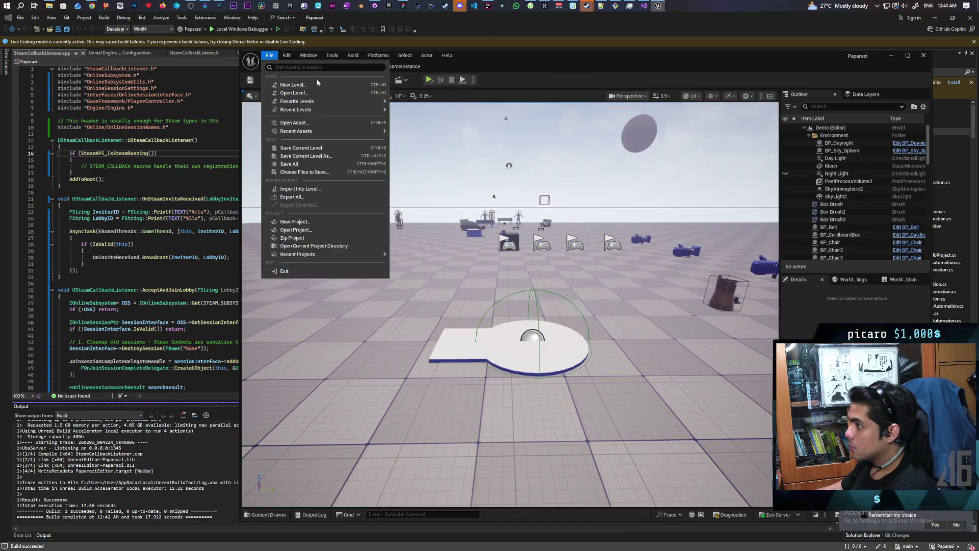
mouse_move(343, 104)
click(406, 117)
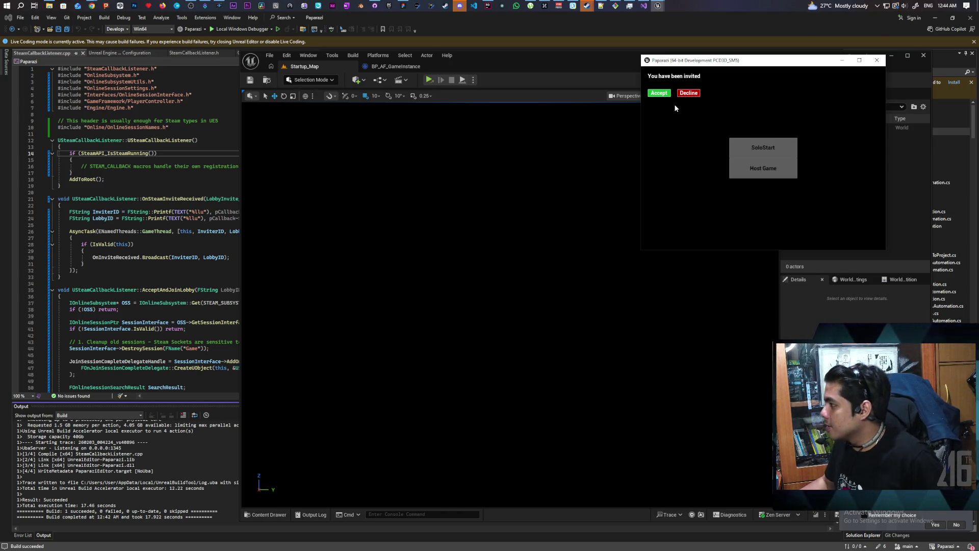
Accept the game invite and open the console showing 'Join Failed: 5'.
click(664, 95)
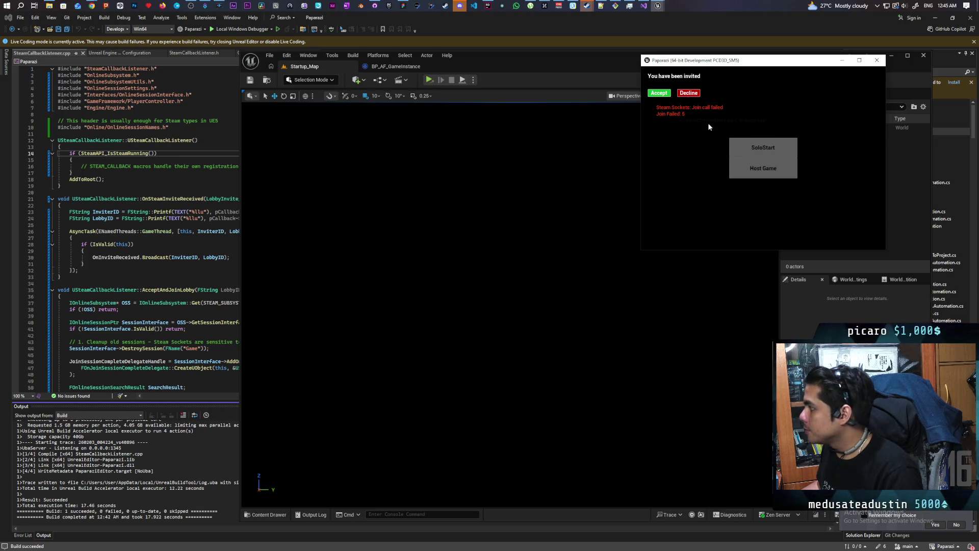
key(grave)
key(grave)
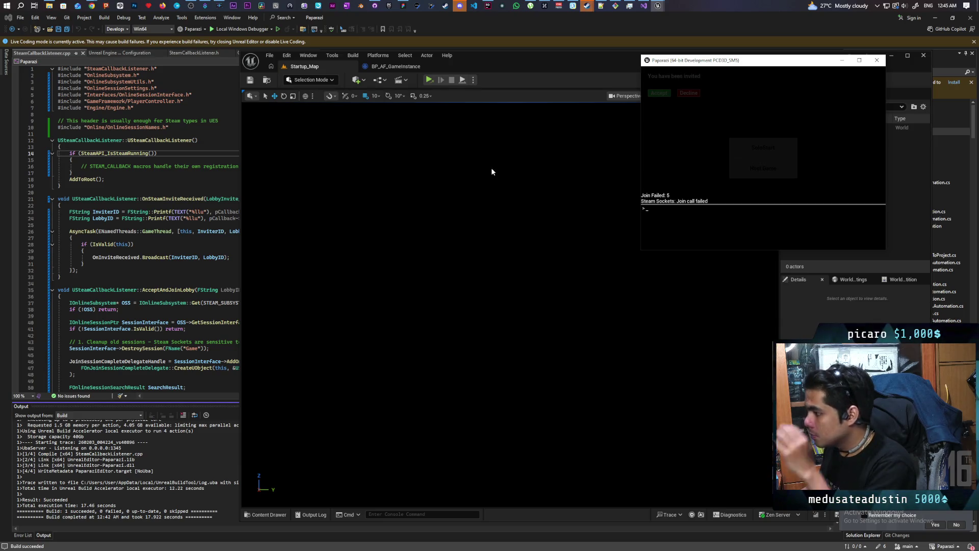
Review Gemini's bUseSteamNetworking=true ini advice, close the game, and bring up DefaultEngine.ini.
mouse_move(92, 5)
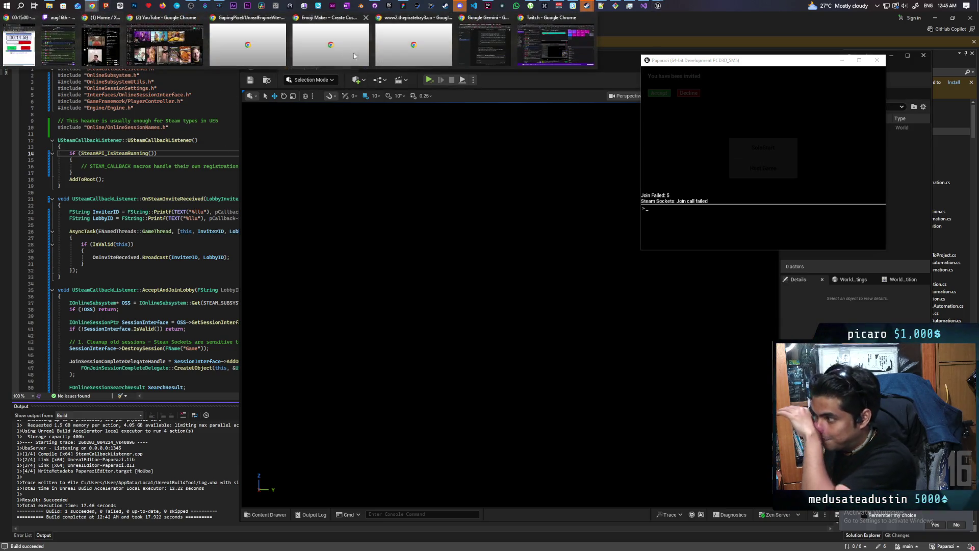
click(475, 56)
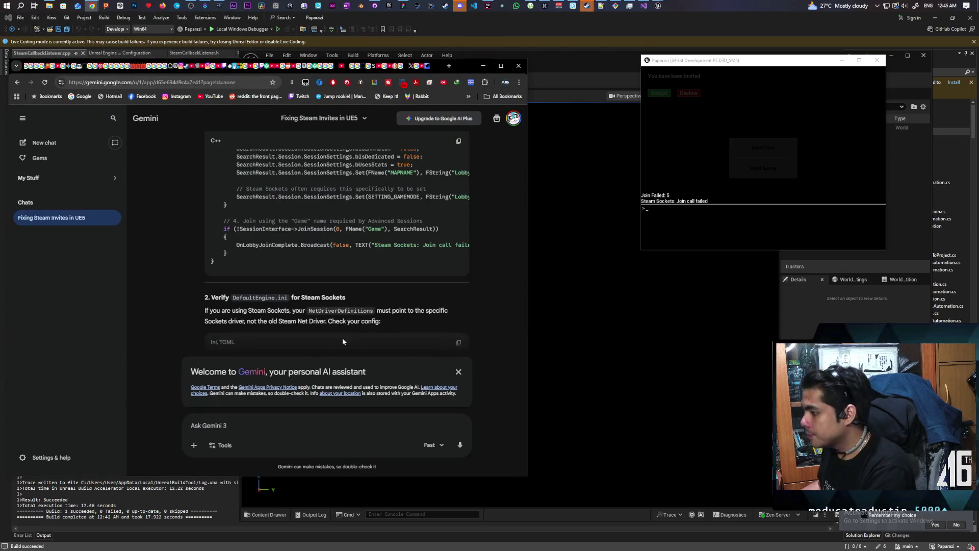
scroll(429, 297, down, 3)
scroll(403, 280, down, 3)
scroll(403, 280, up, 2)
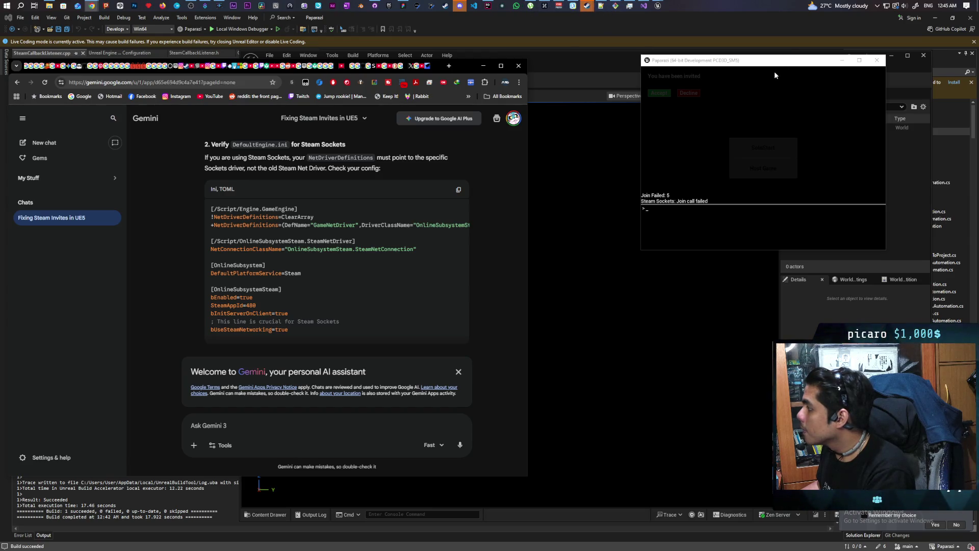
click(876, 59)
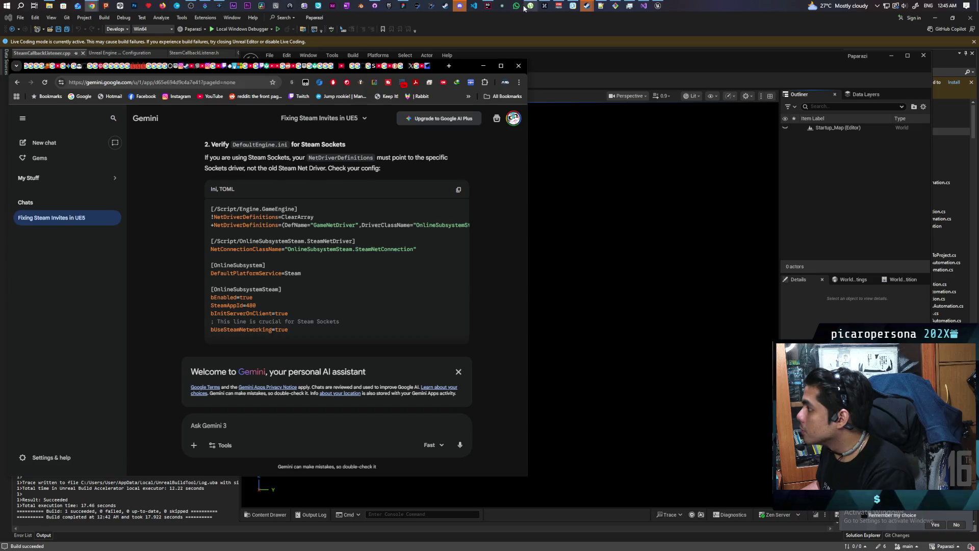
click(602, 6)
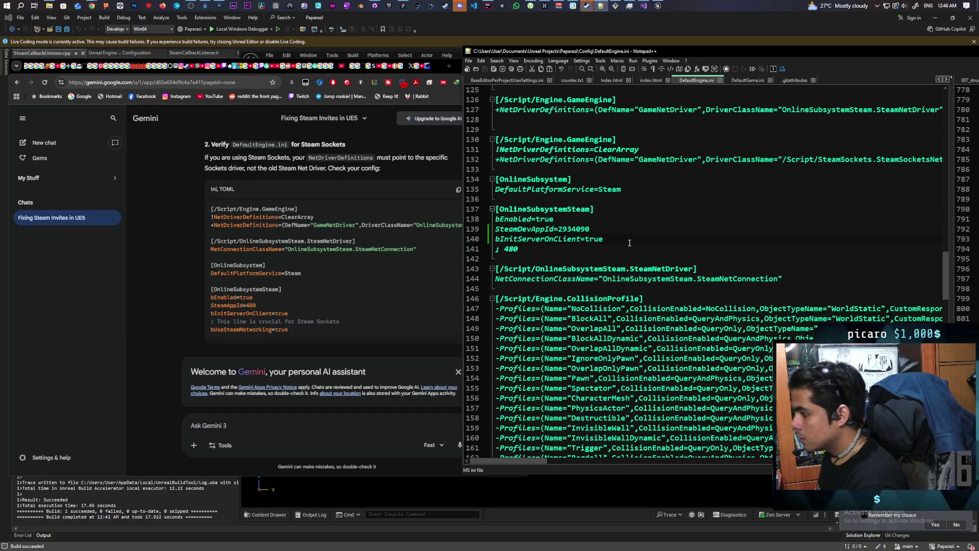
Add bUseSteamNetworking=true below bInitServerOnClient=true in DefaultEngine.ini and save it.
key(Return)
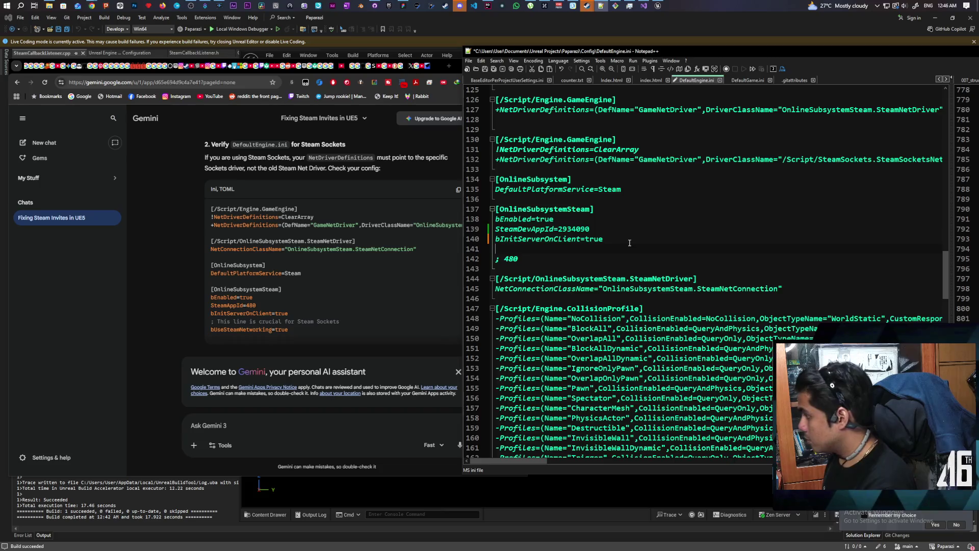
text(bUse)
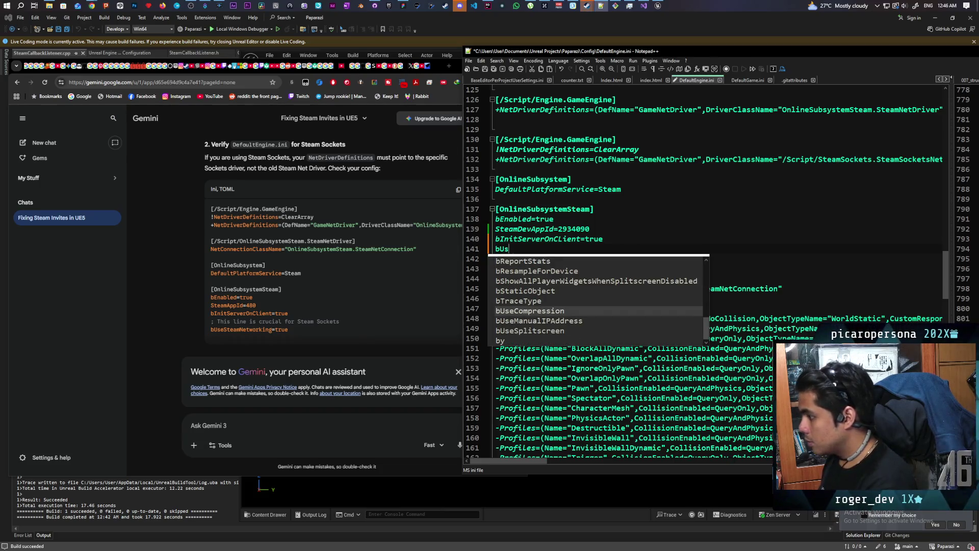
text(D)
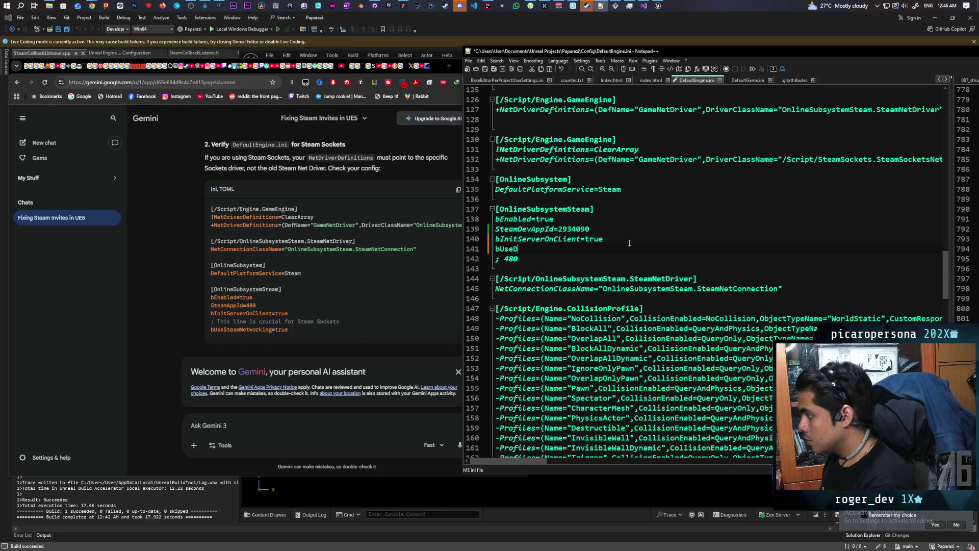
key(BackSpace)
text(S)
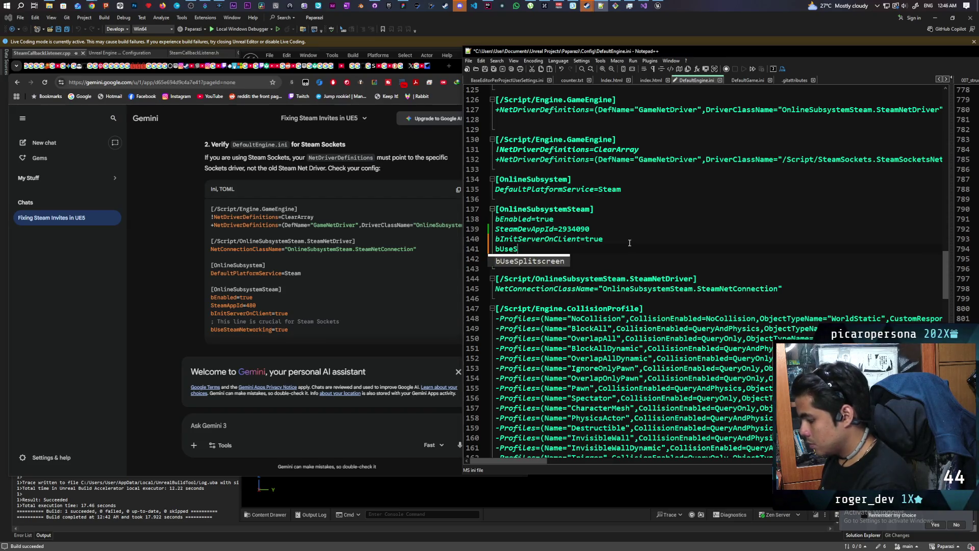
text(teamN)
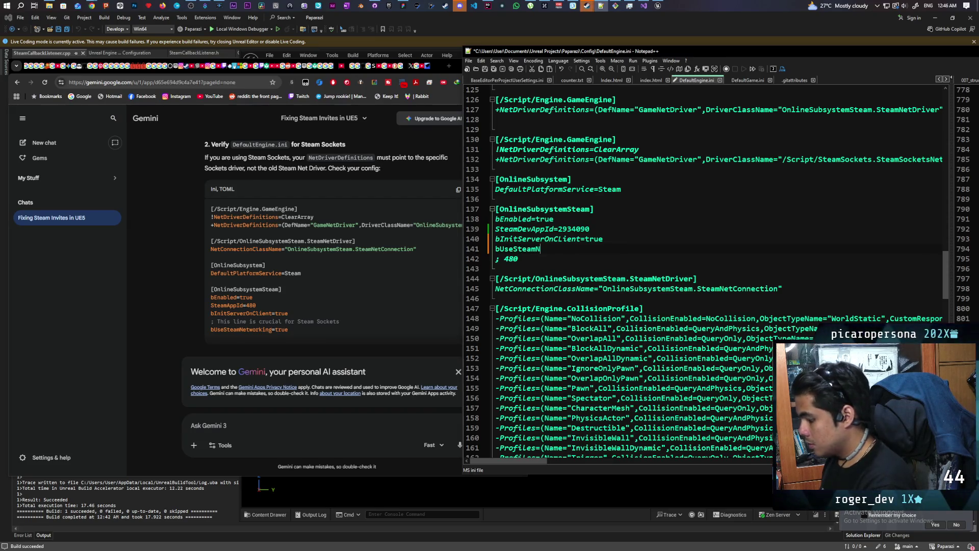
text(etworking)
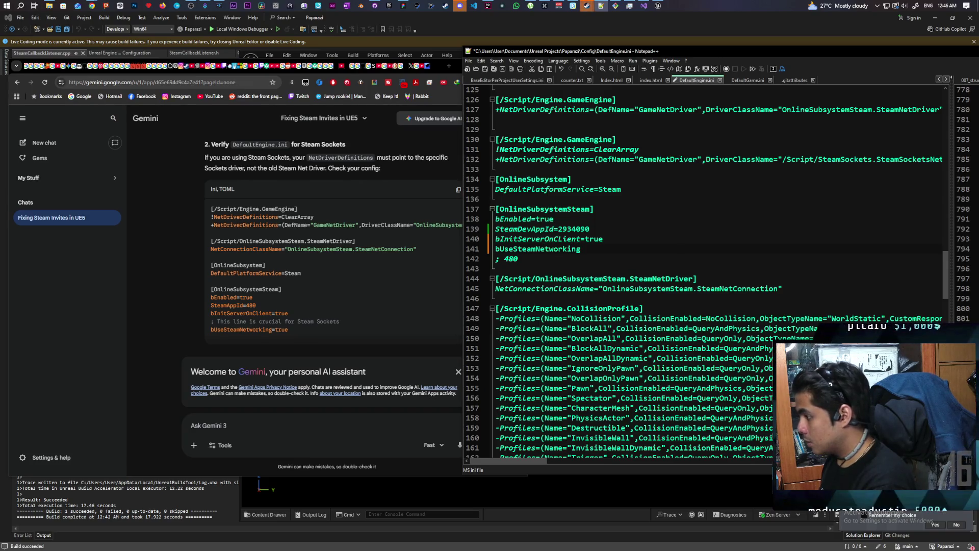
text(=true)
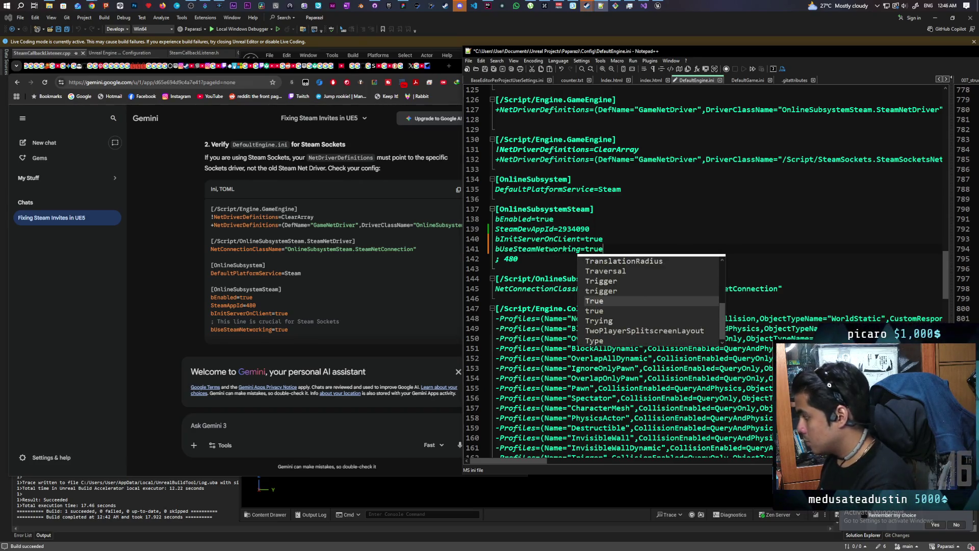
key(Escape)
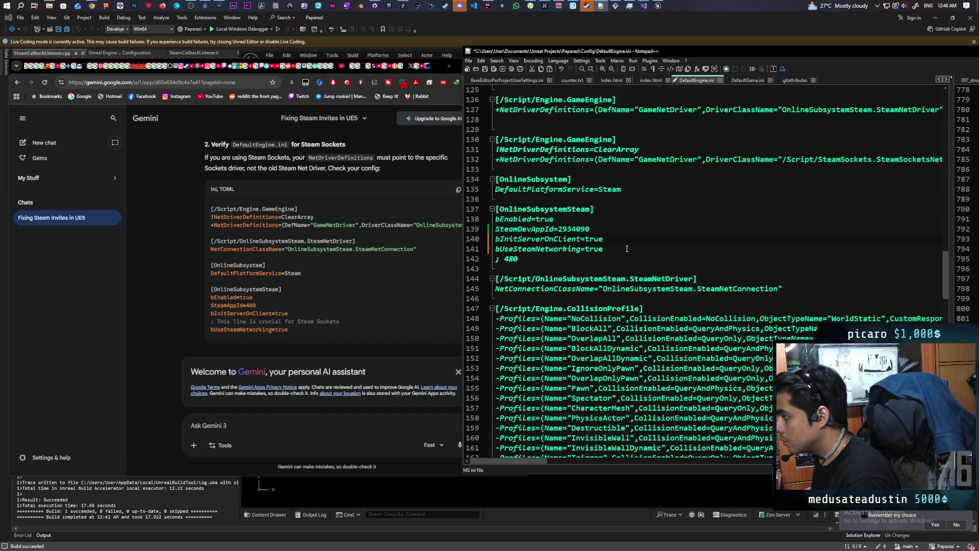
key(ctrl+s)
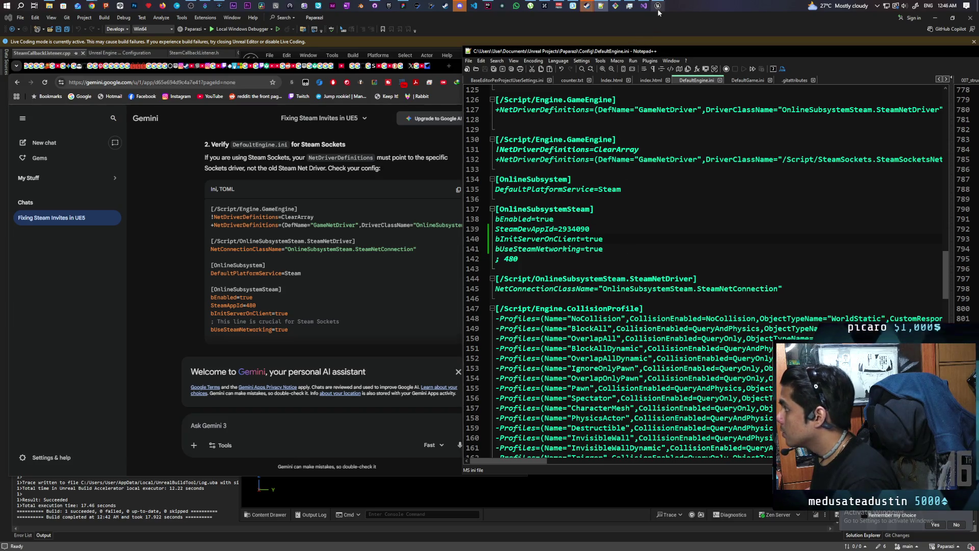
Close the running Unreal Editor window.
mouse_move(657, 5)
click(659, 34)
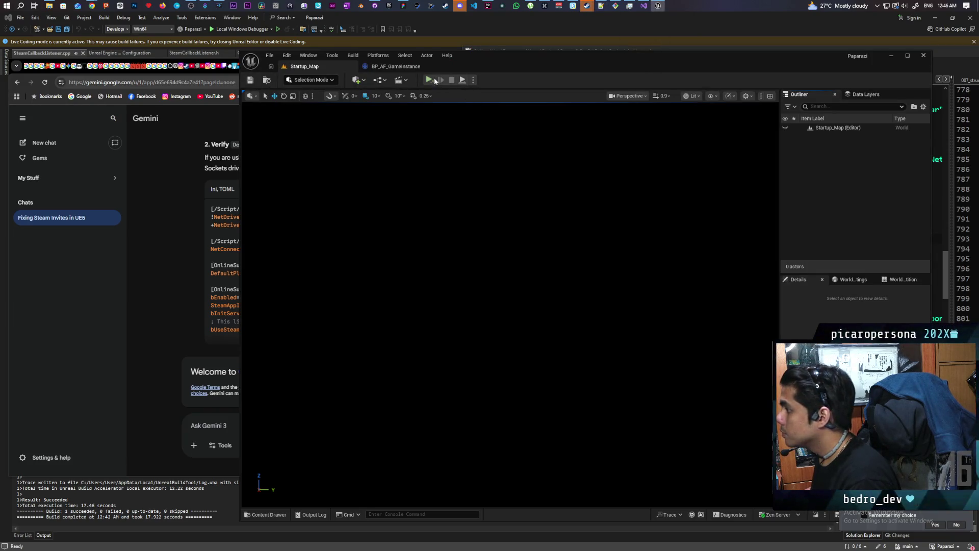
drag(466, 59, 586, 62)
drag(944, 71, 747, 75)
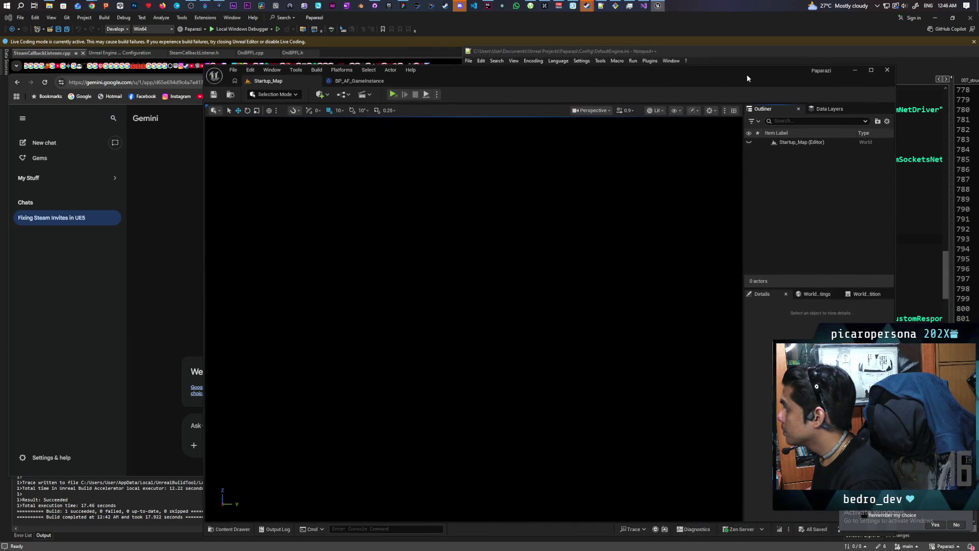
click(765, 69)
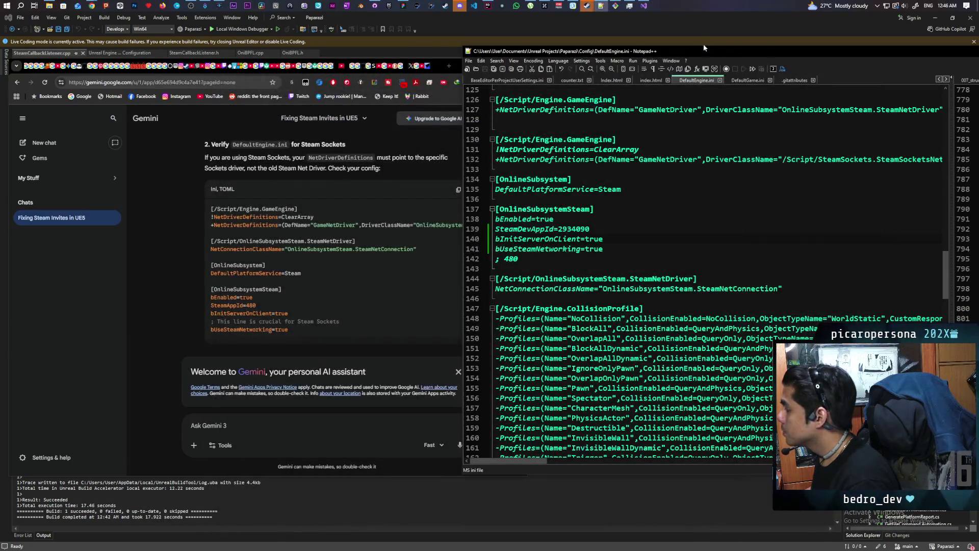
Relaunch the Paparazi project from the Epic Games Launcher Library.
click(390, 7)
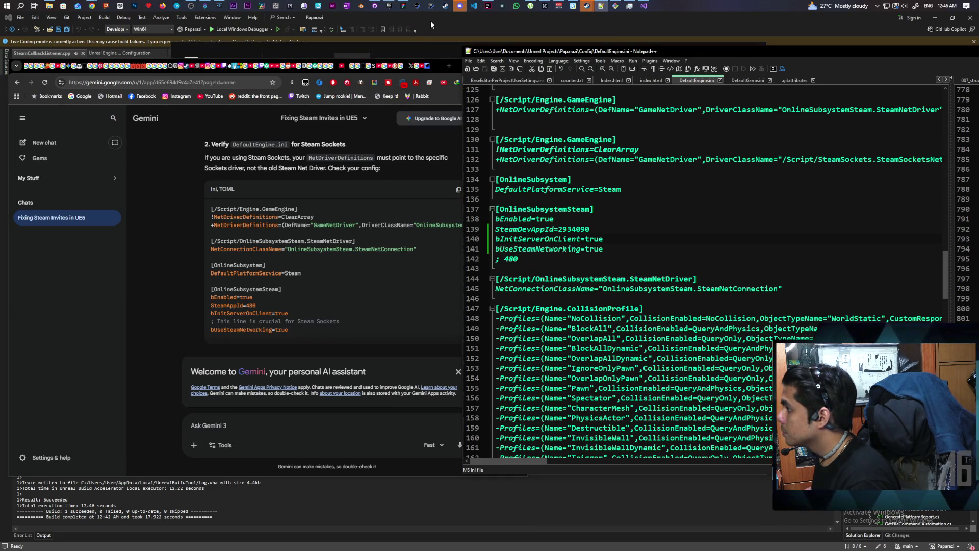
scroll(487, 341, down, 5)
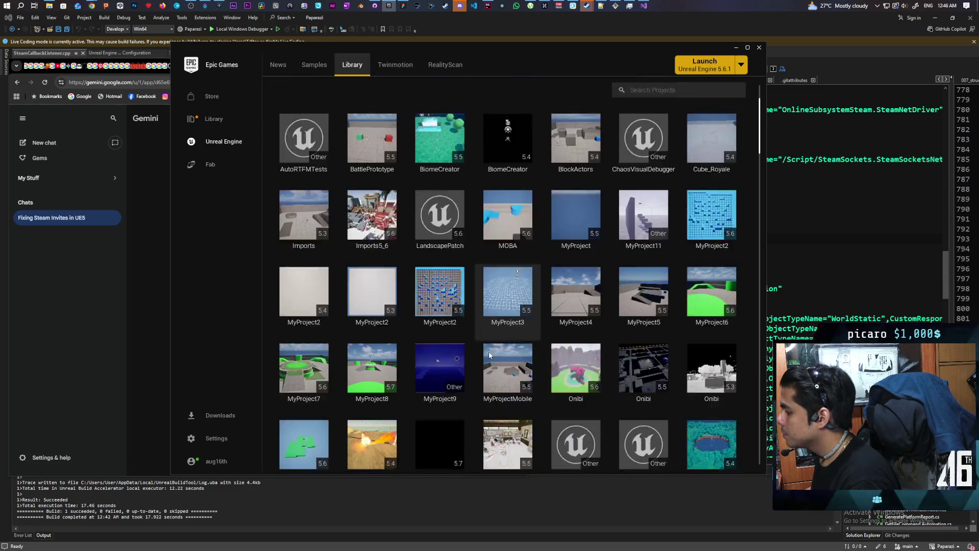
double_click(449, 390)
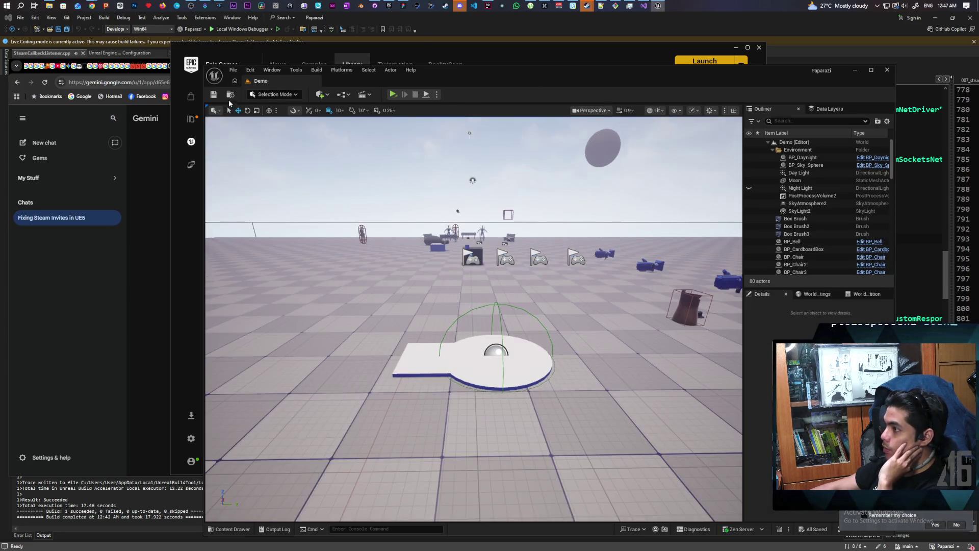
Open the BP_AF_GameInstance blueprint from the Content Drawer.
click(224, 530)
click(323, 411)
double_click(323, 411)
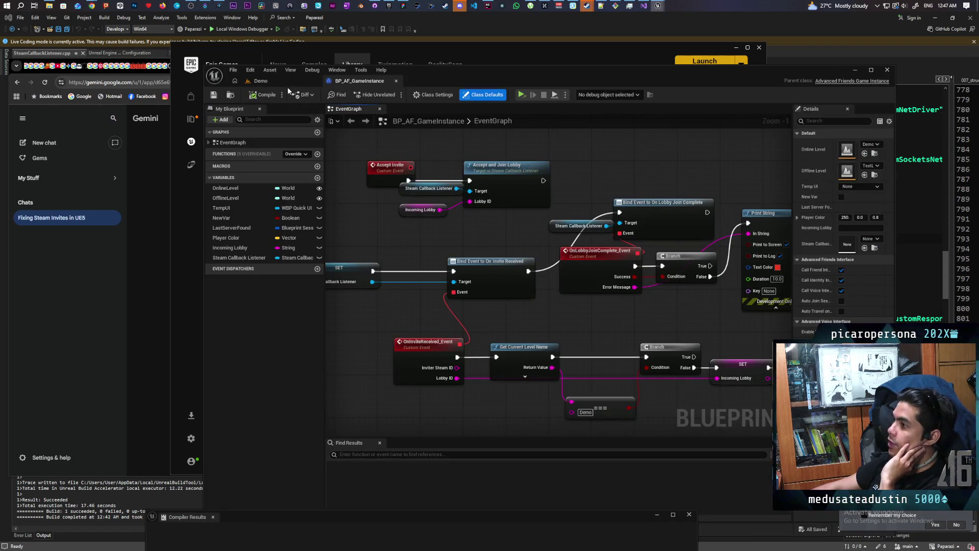
Back on the Demo level tab, load Startup_Map via File > Favorite Levels.
click(280, 84)
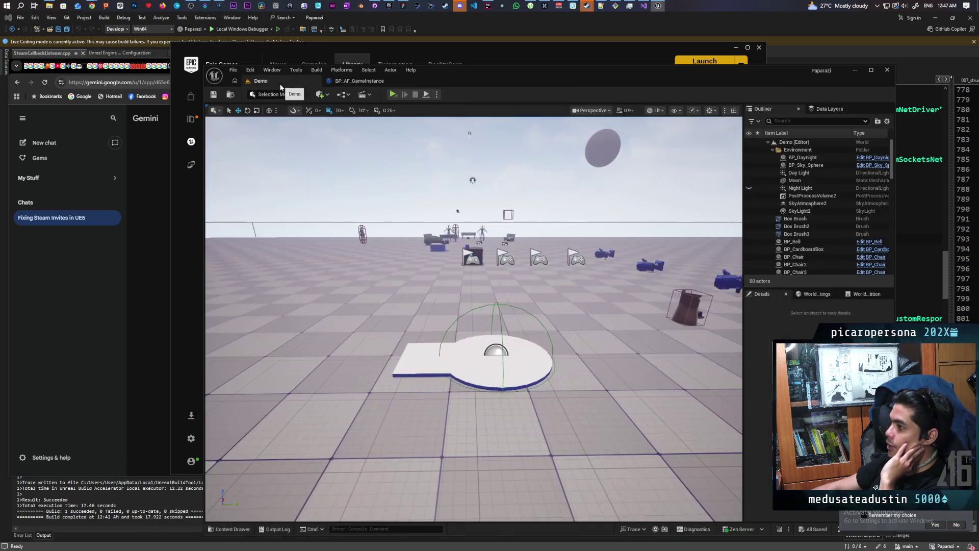
click(228, 94)
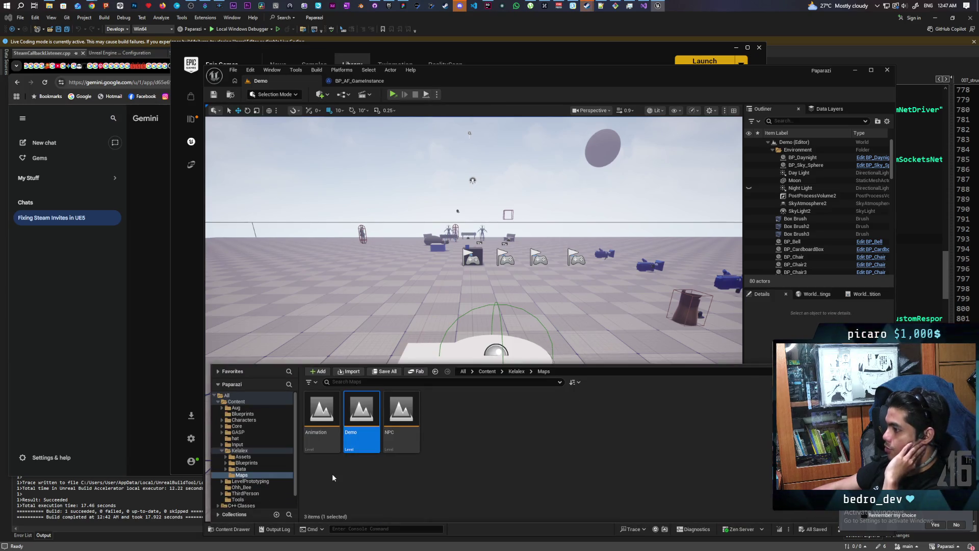
click(233, 70)
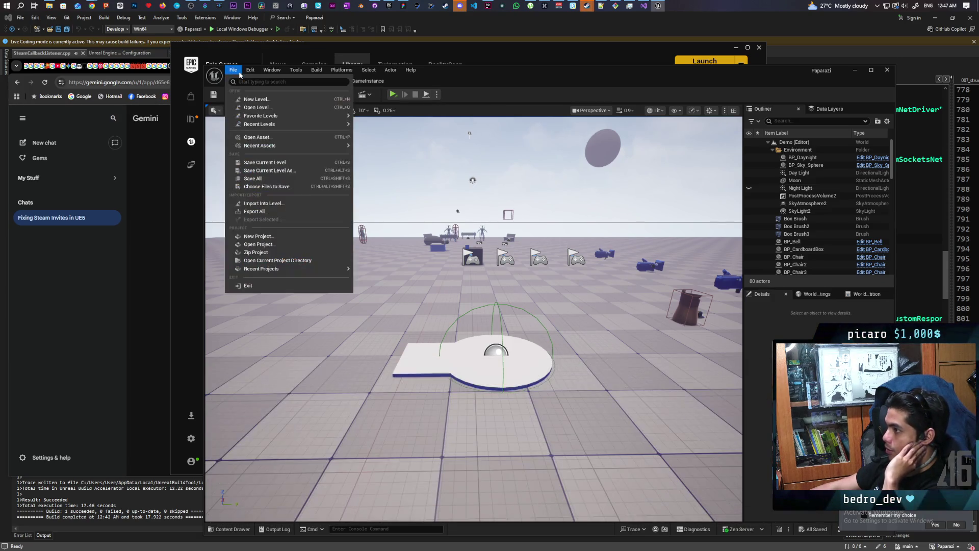
mouse_move(304, 116)
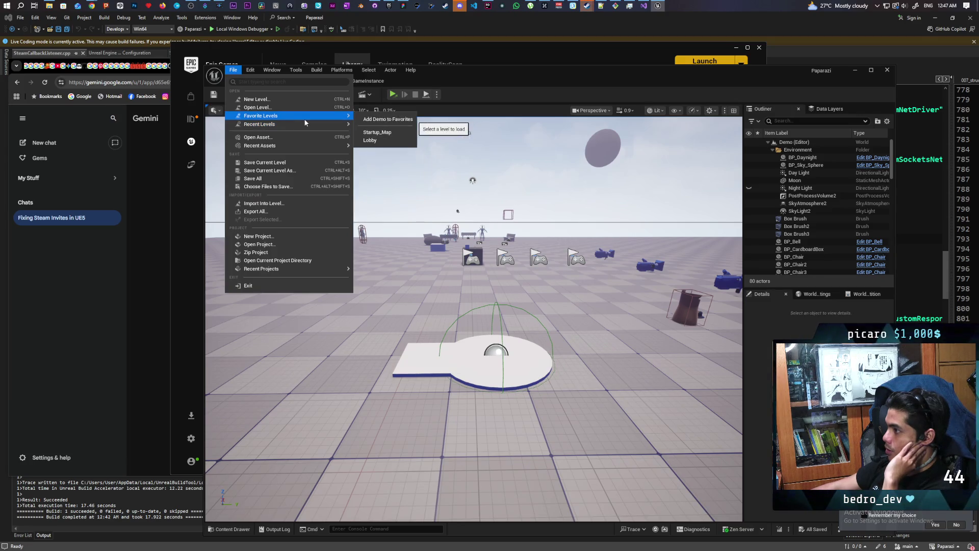
mouse_move(341, 117)
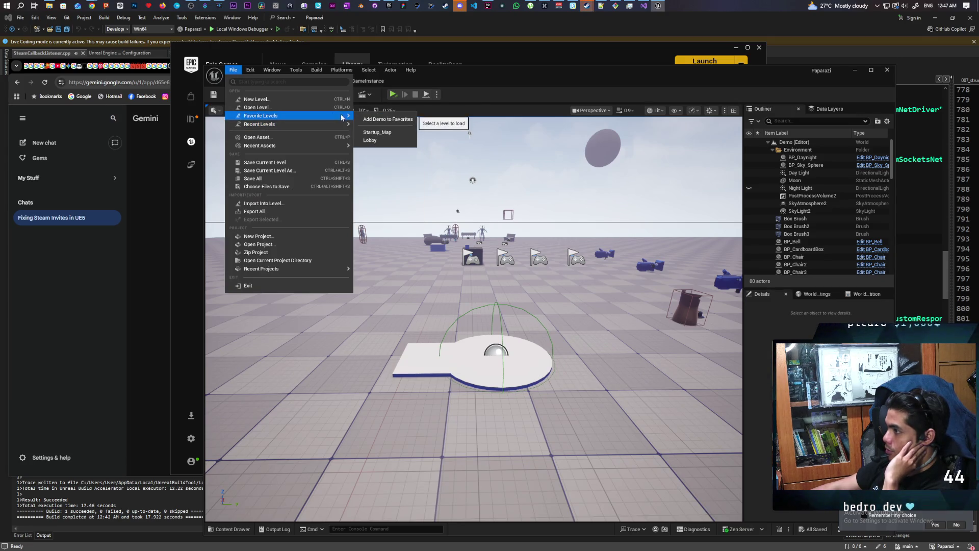
click(377, 132)
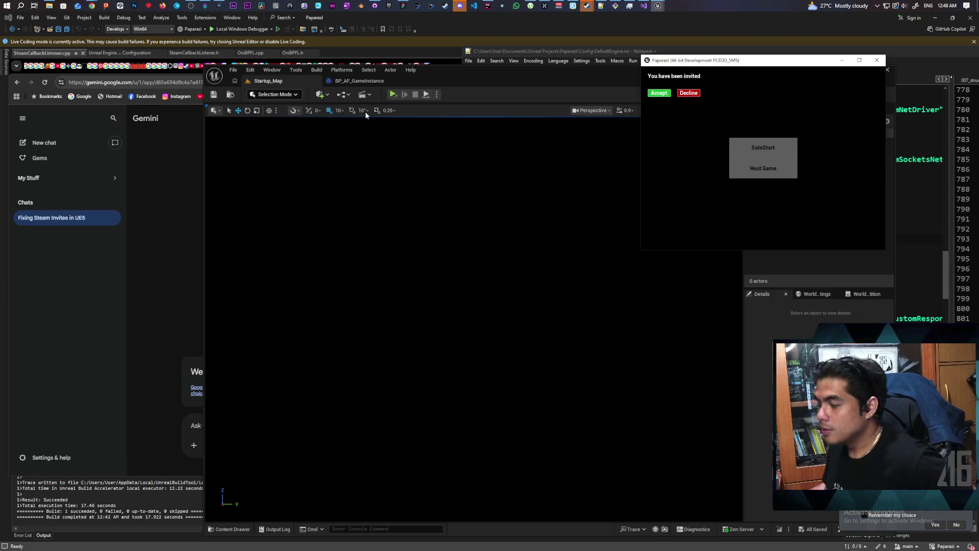
Accept the invite, confirm Join Failed: 5, close the game, and return to Gemini.
click(659, 93)
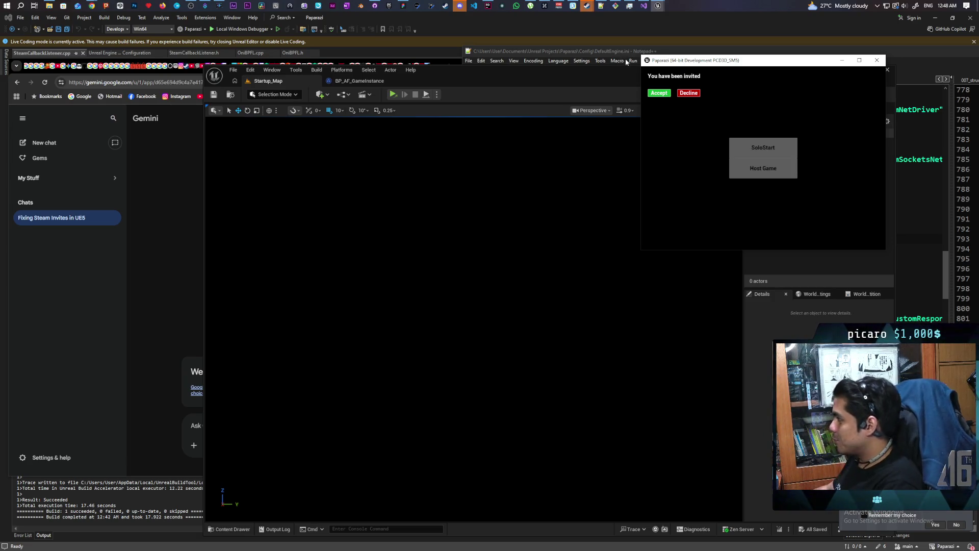
click(876, 59)
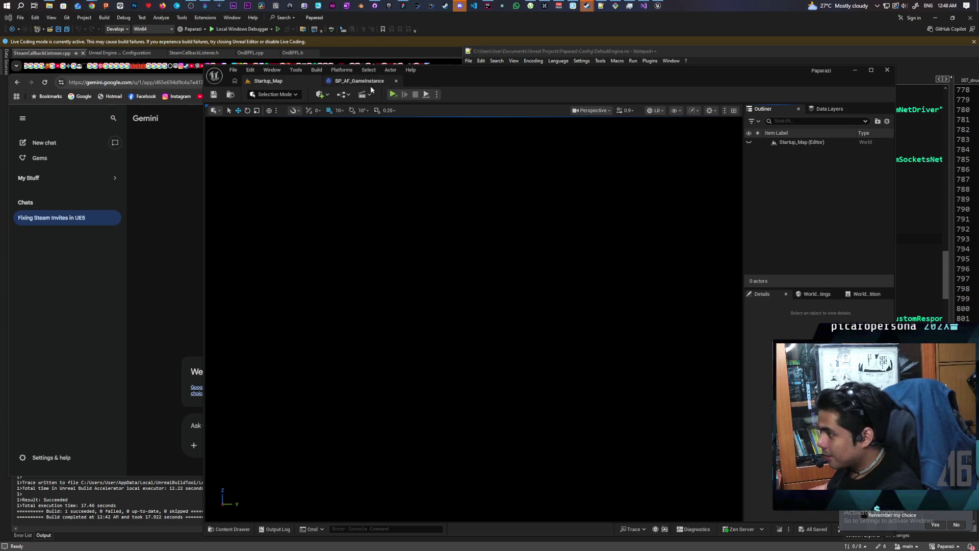
click(153, 314)
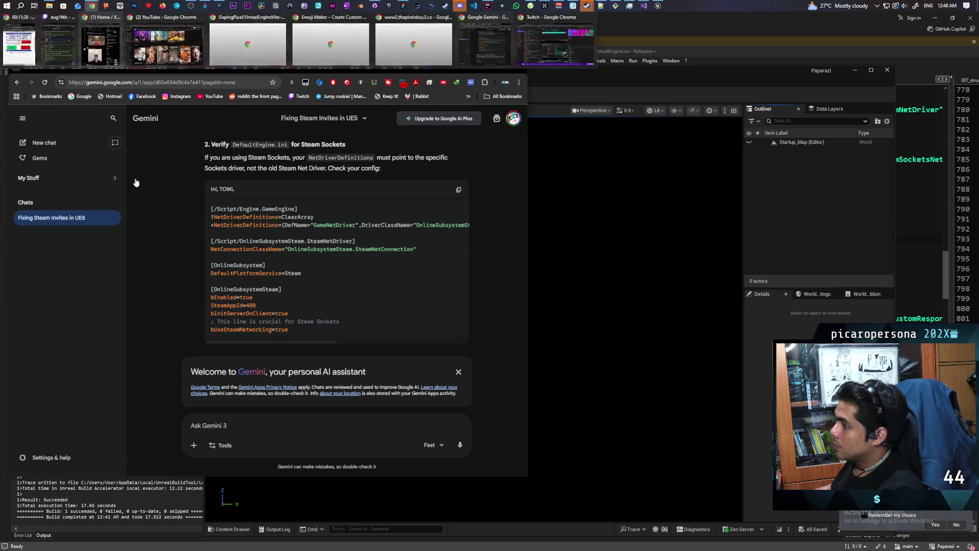
Draft 'ok this is not working.' in Gemini's prompt, then bring the Unreal Editor forward.
text(ok t)
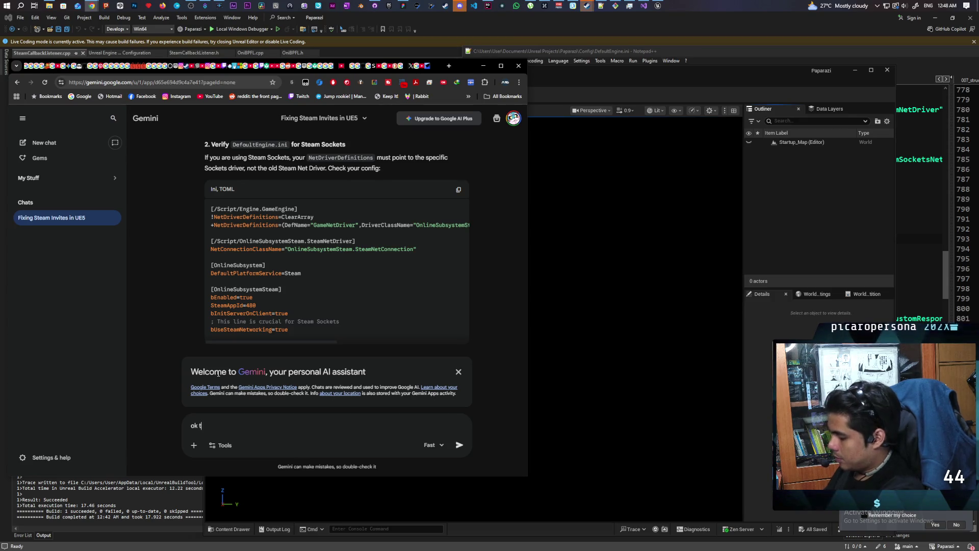
text(his is not working. i know for a fact that if i)
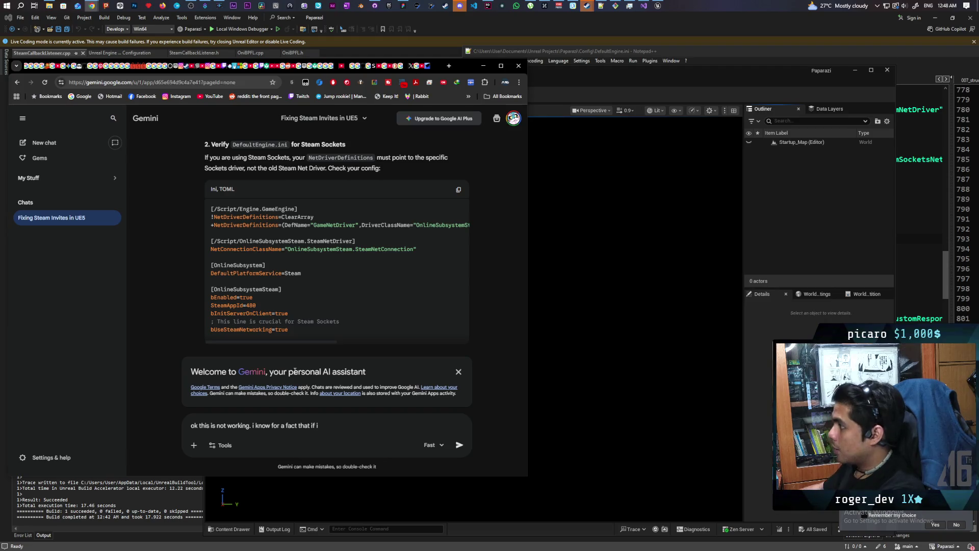
click(636, 72)
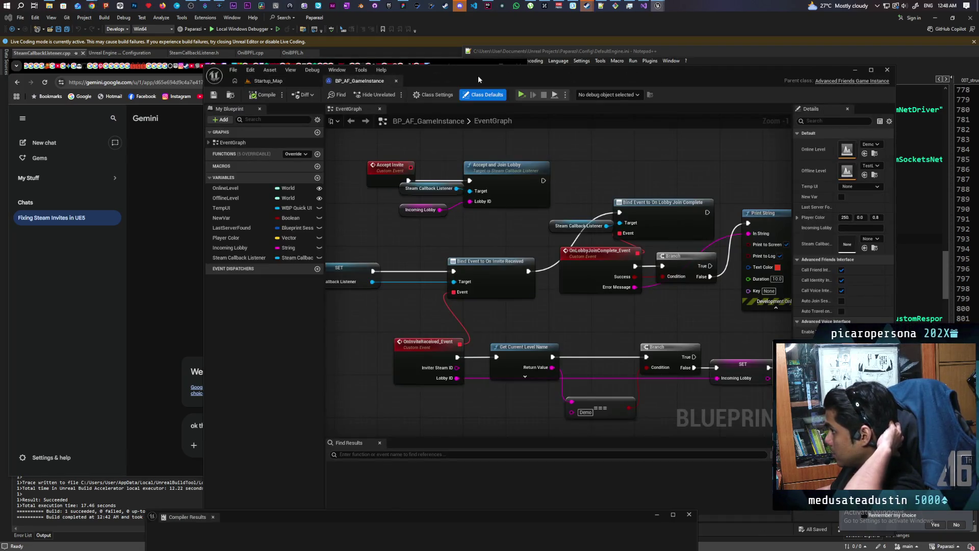
Move the Blueprint window aside, zoom around the Join Session nodes, then return to Gemini.
drag(478, 79, 645, 82)
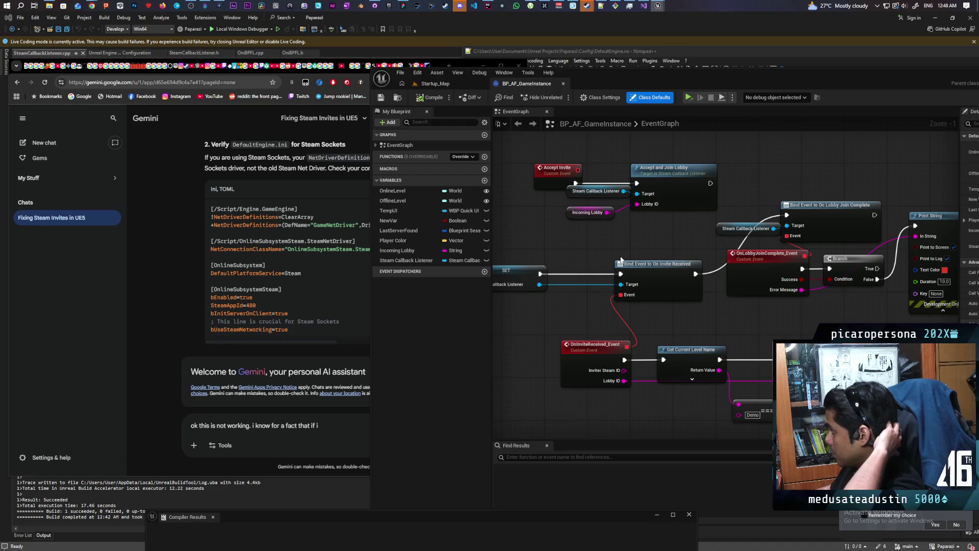
scroll(689, 232, down, 3)
scroll(688, 232, down, 2)
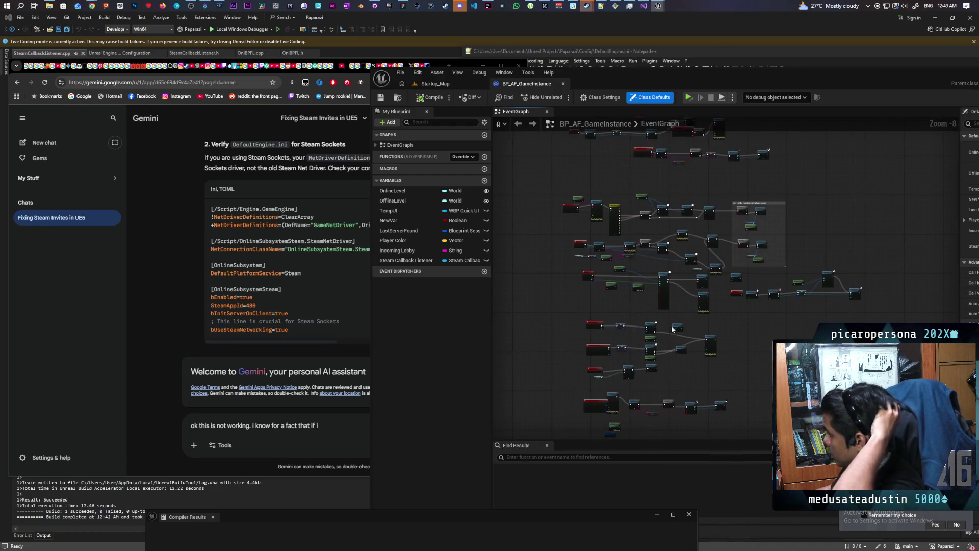
scroll(672, 315, down, 2)
scroll(663, 345, up, 4)
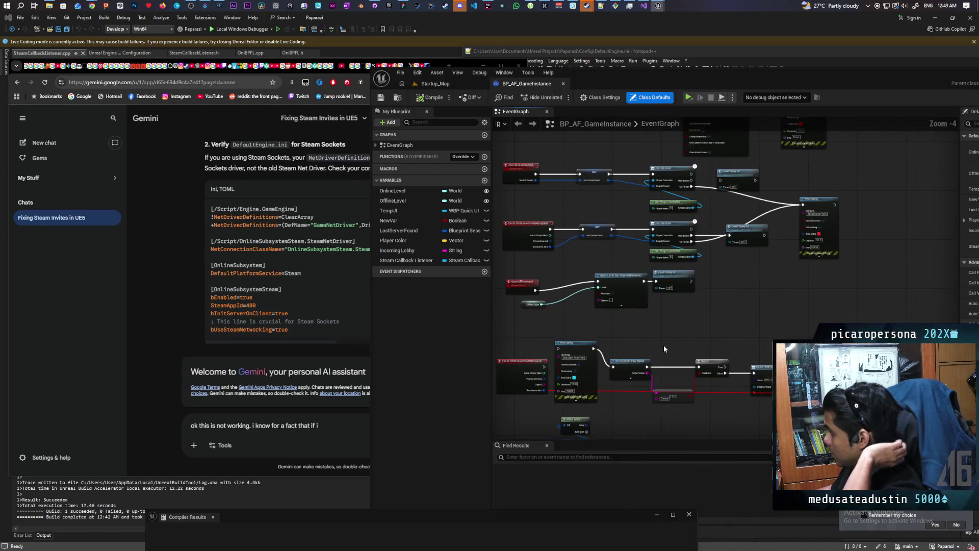
scroll(662, 344, up, 2)
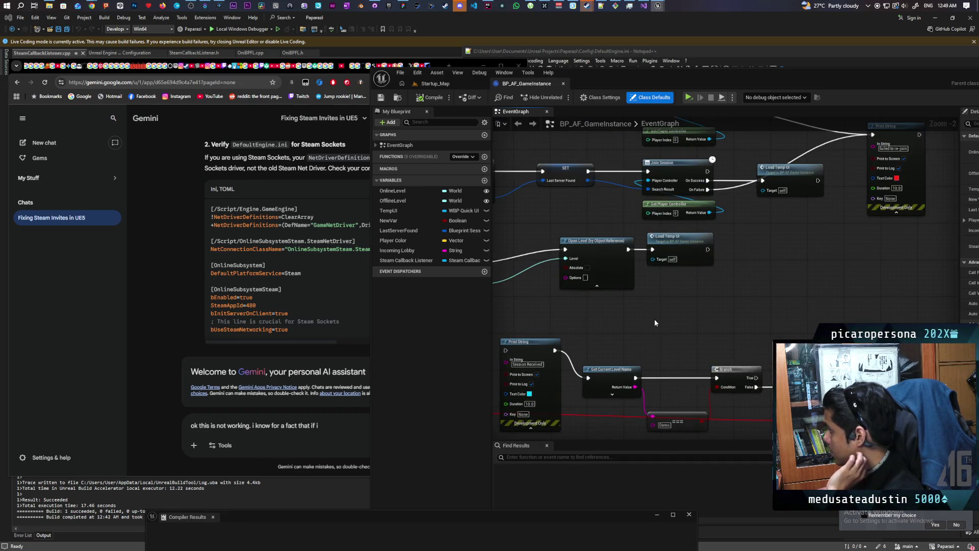
scroll(662, 345, down, 2)
scroll(610, 219, up, 2)
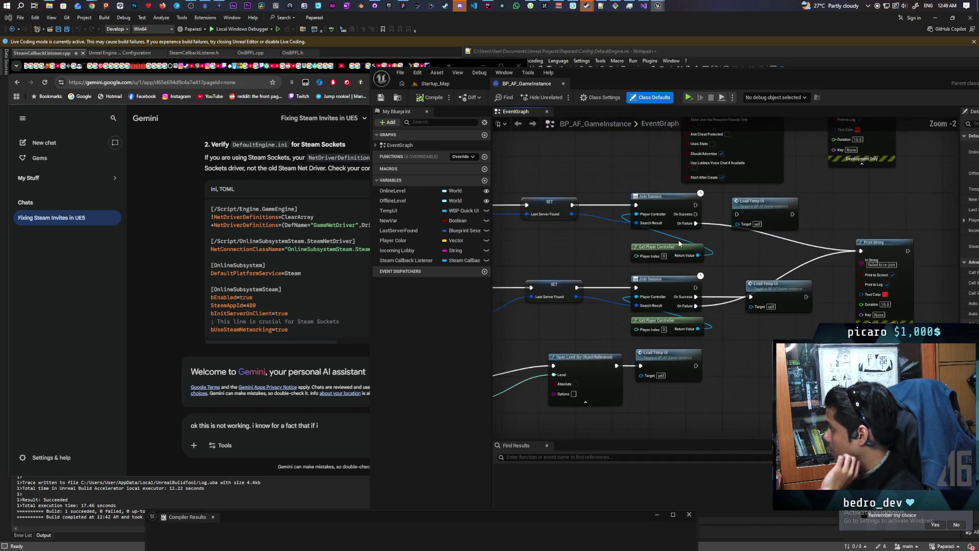
click(301, 437)
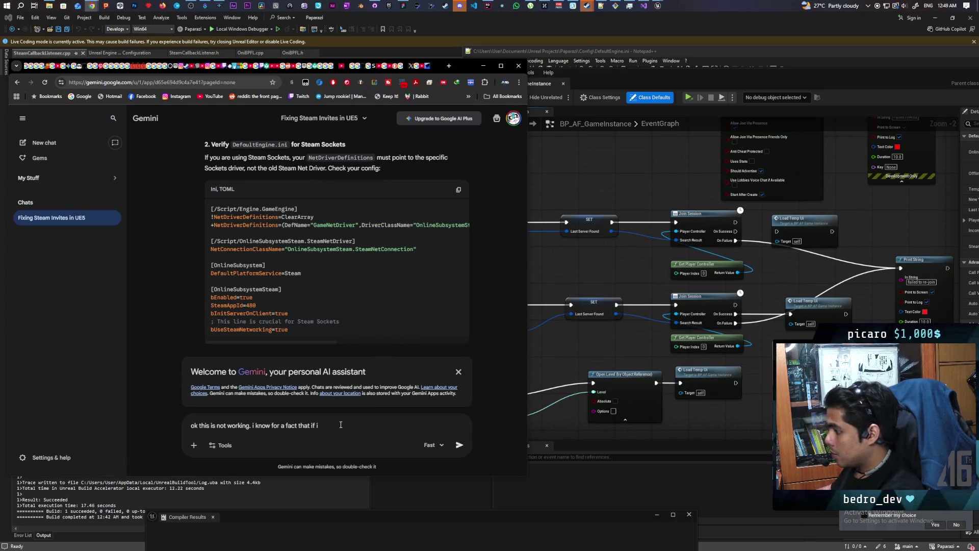
Send Gemini a note that Advanced Sessions' Join Session node works with the Blueprint session result struct.
text(use the joinsession)
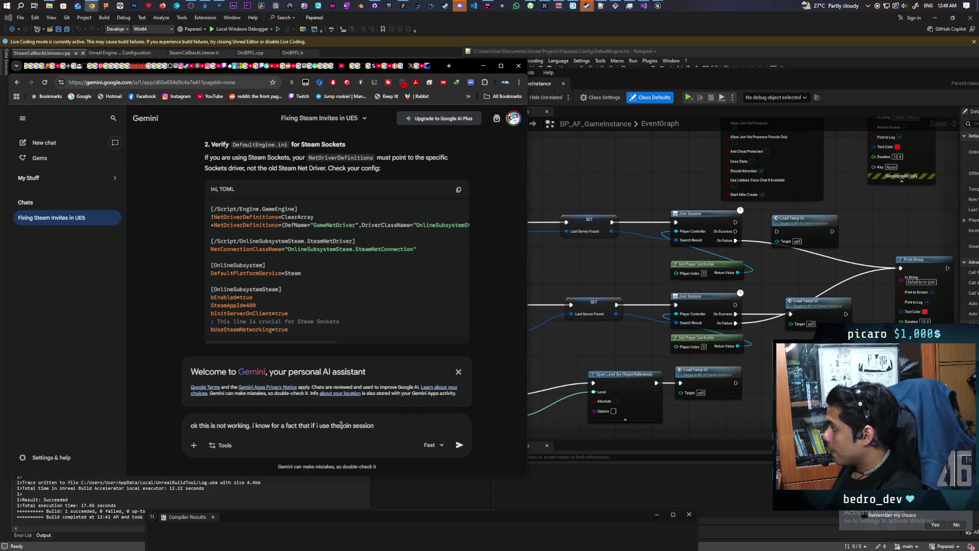
text( node from ad)
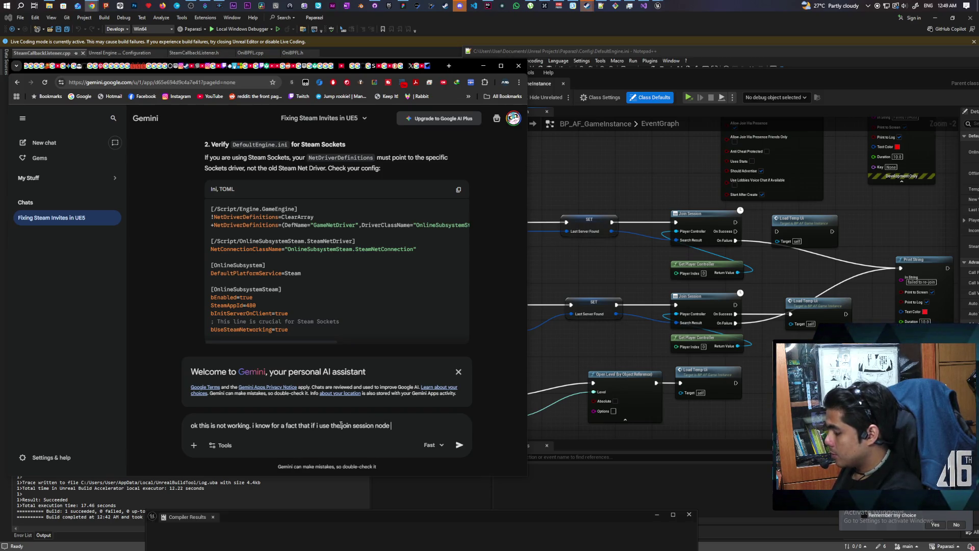
text(vanced )
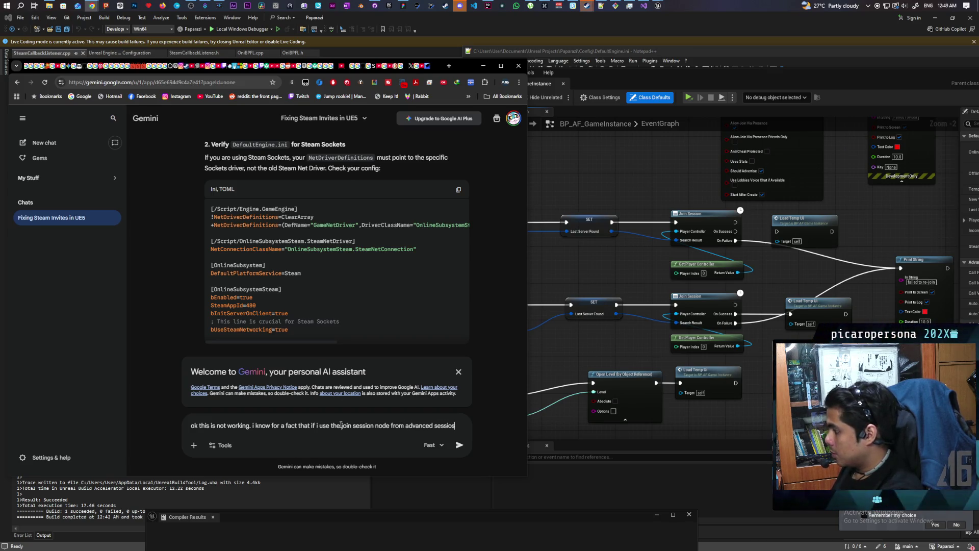
text(sessions )
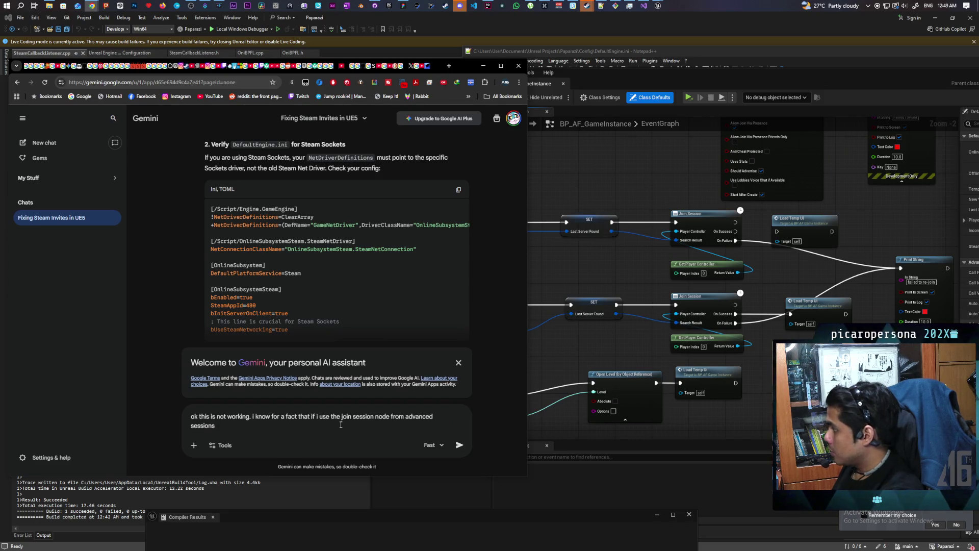
text(by passing)
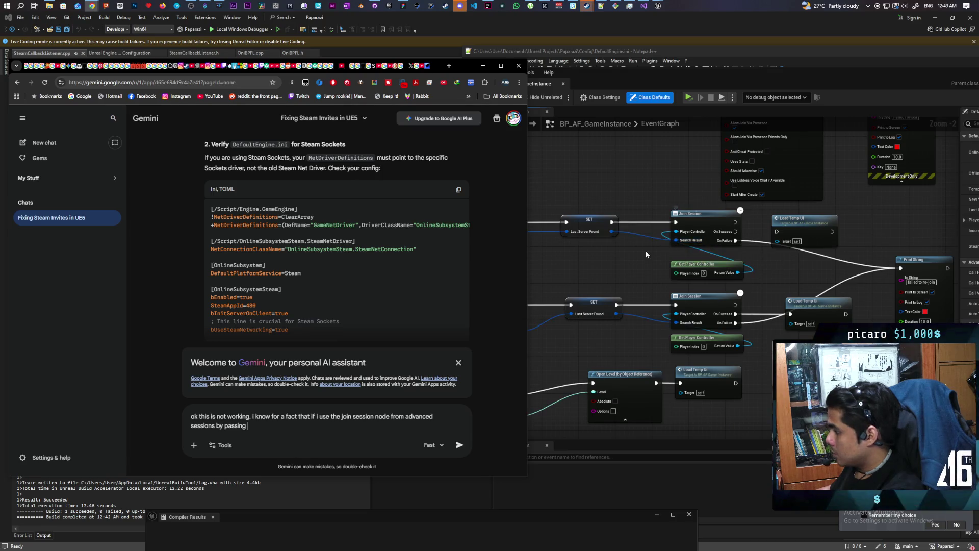
text(the blueprint session result)
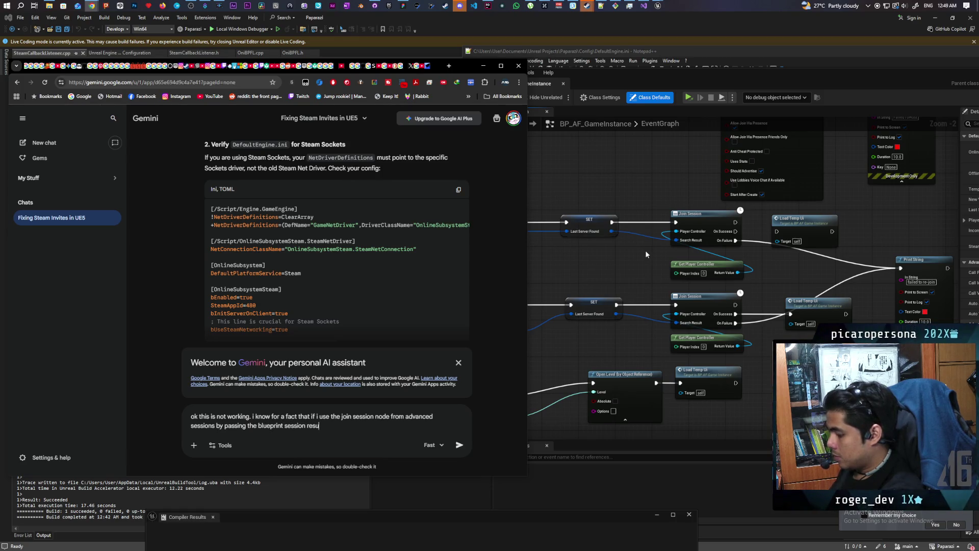
text( str)
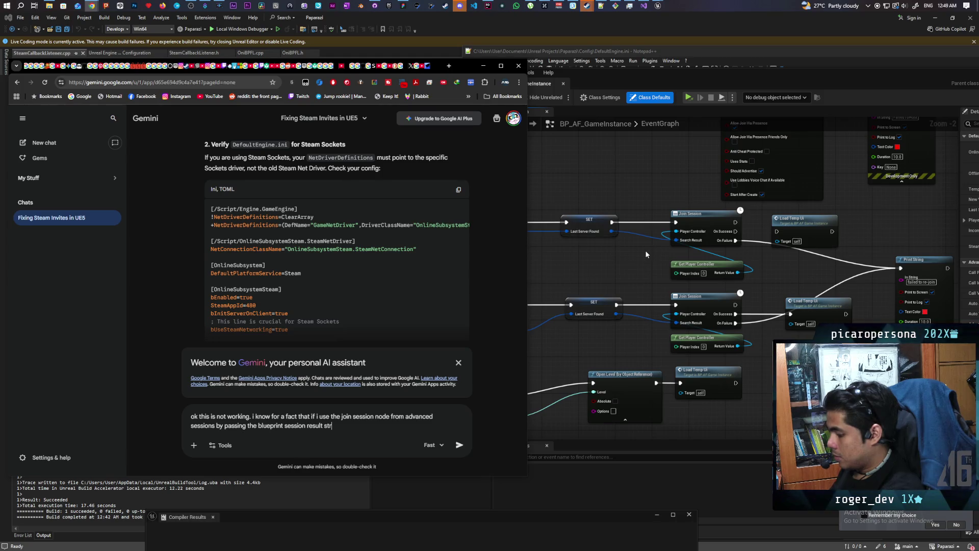
text(ru)
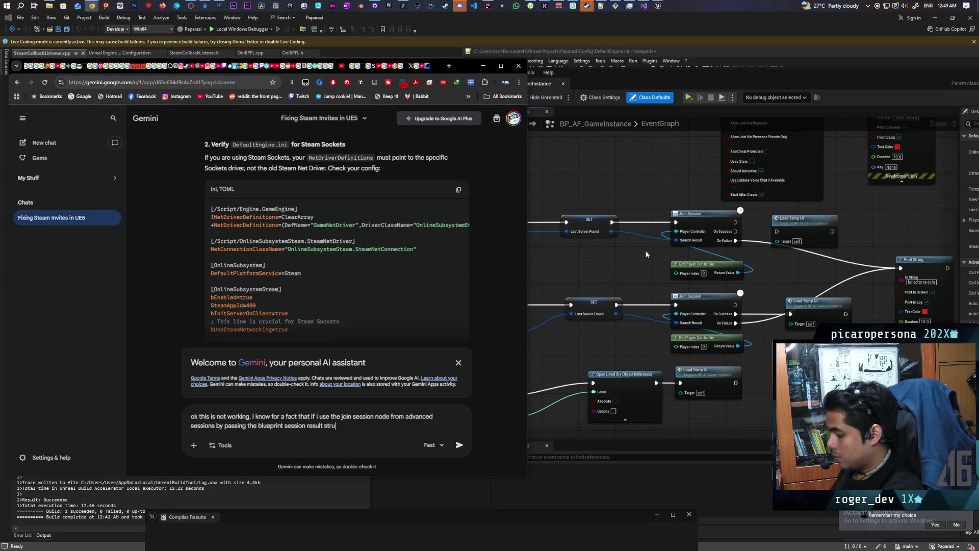
text(ct that detely works)
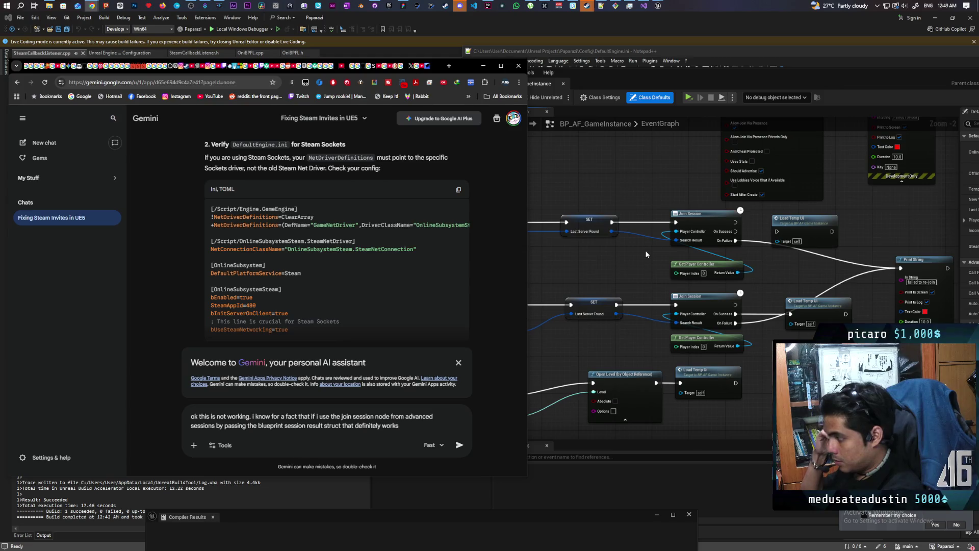
text( so somet)
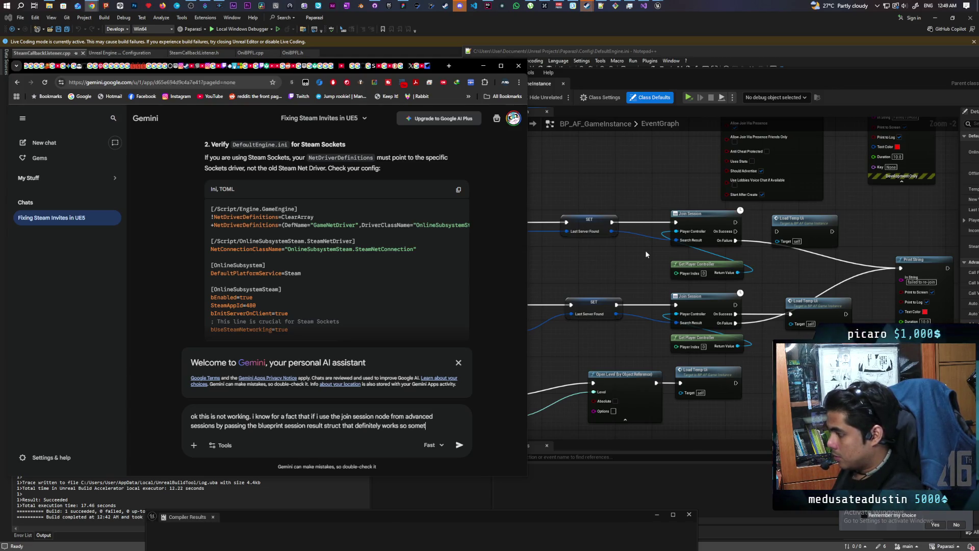
text(ried to do)
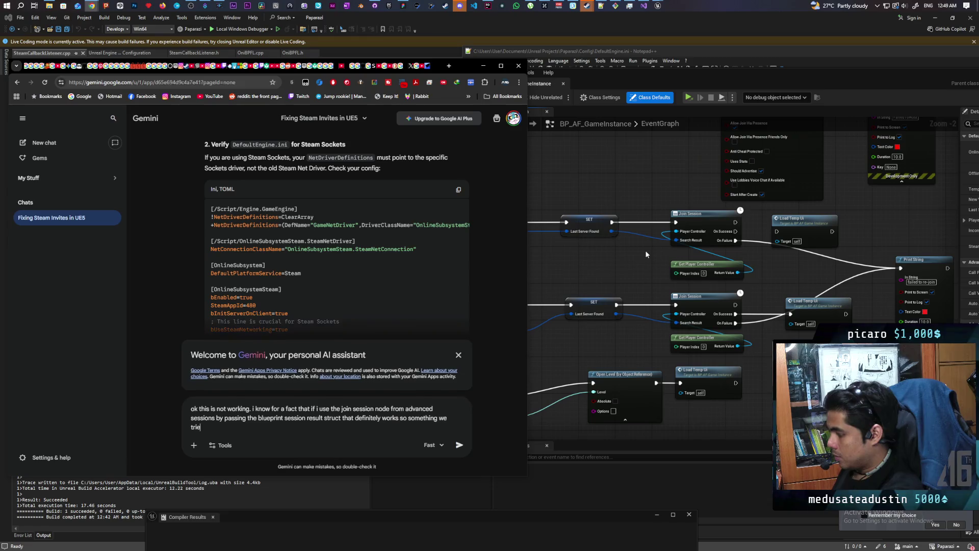
key(BackSpace)
key(BackSpace)
key(BackSpace)
text(earli)
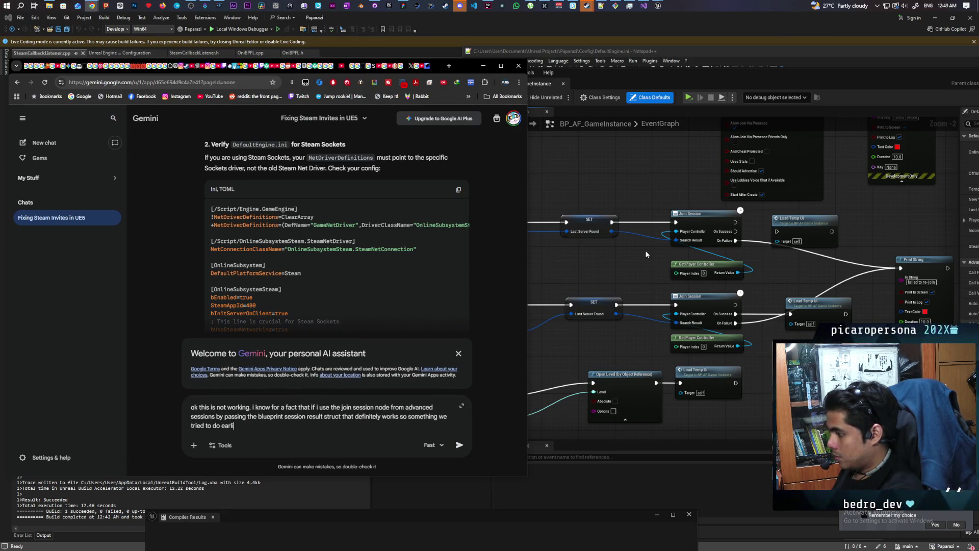
text(es)
text(was to)
text( find)
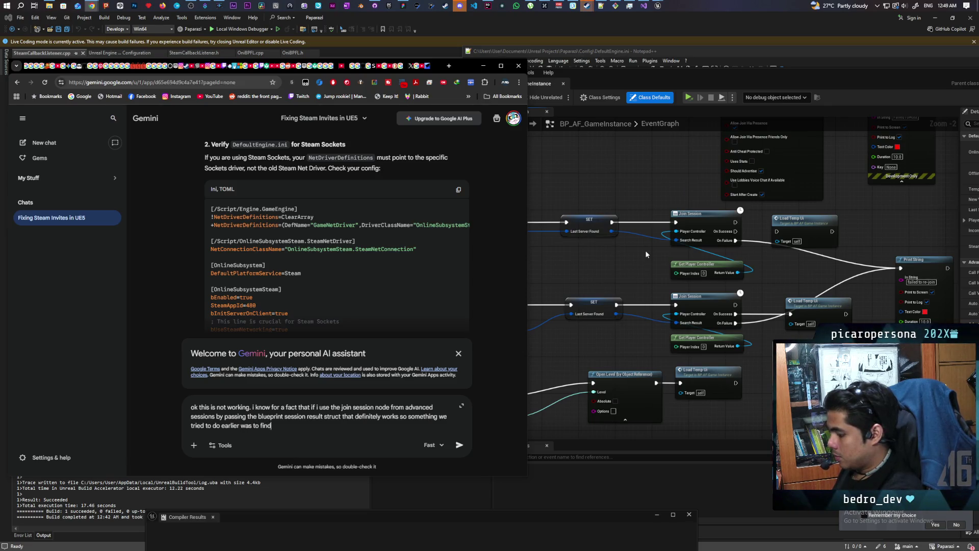
text( a way to )
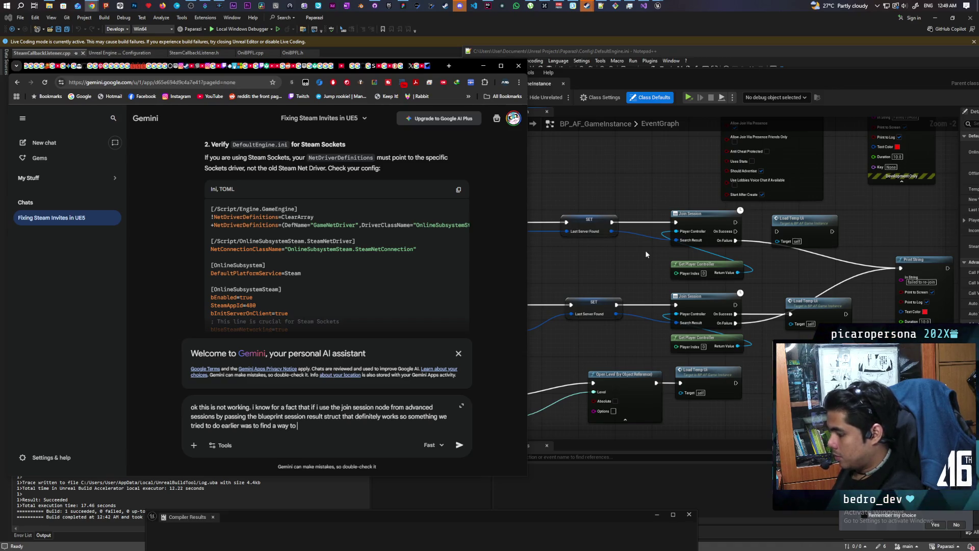
text(return that)
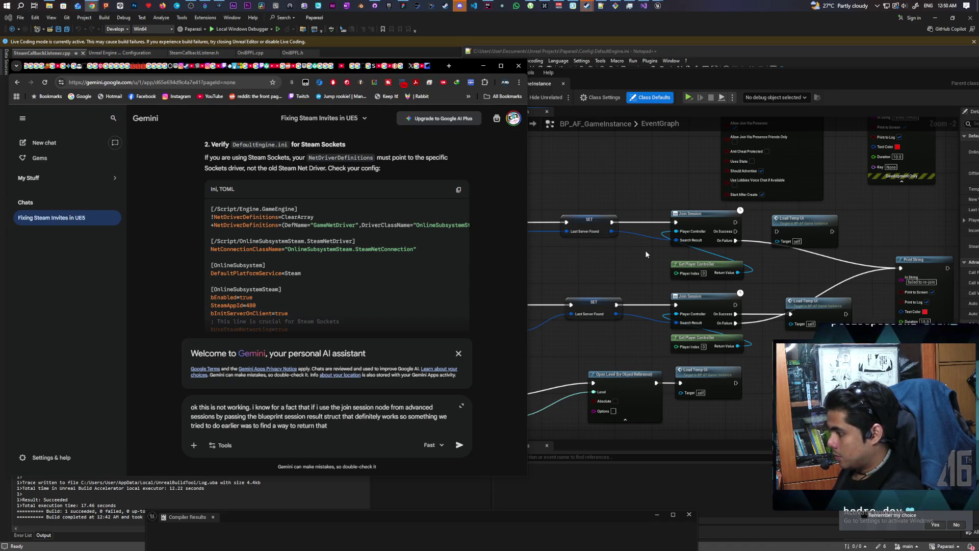
text( on blueprint)
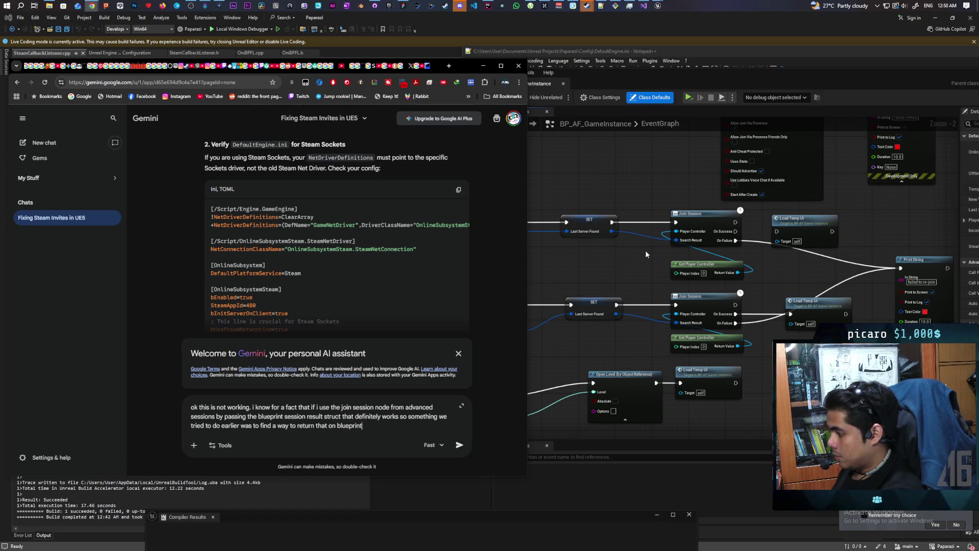
text(s an just c)
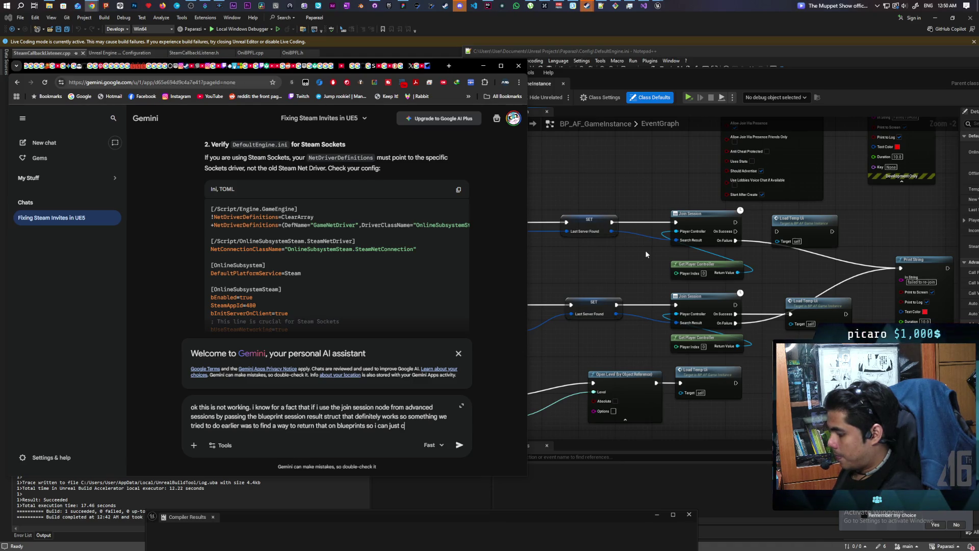
key(BackSpace)
text(oin)
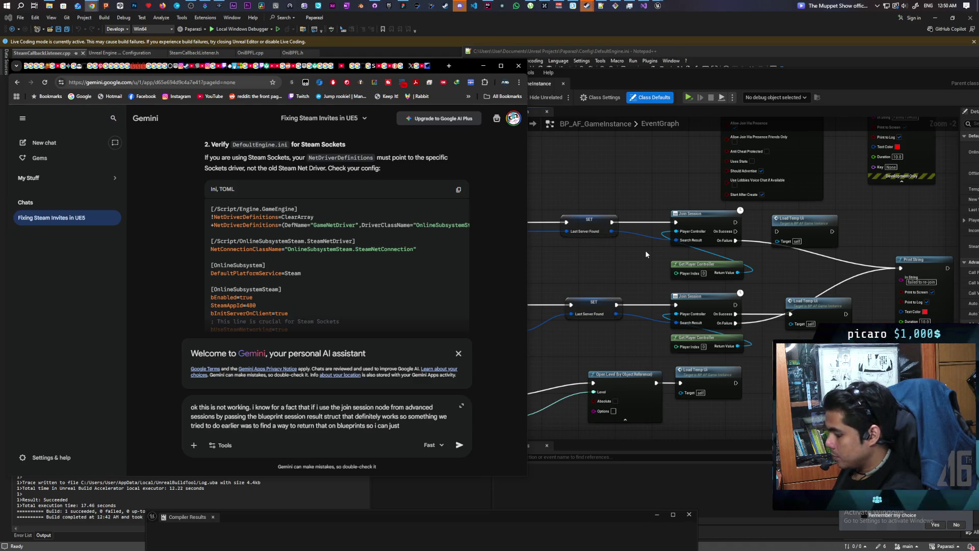
key(BackSpace)
key(BackSpace)
text(join session with the intended node)
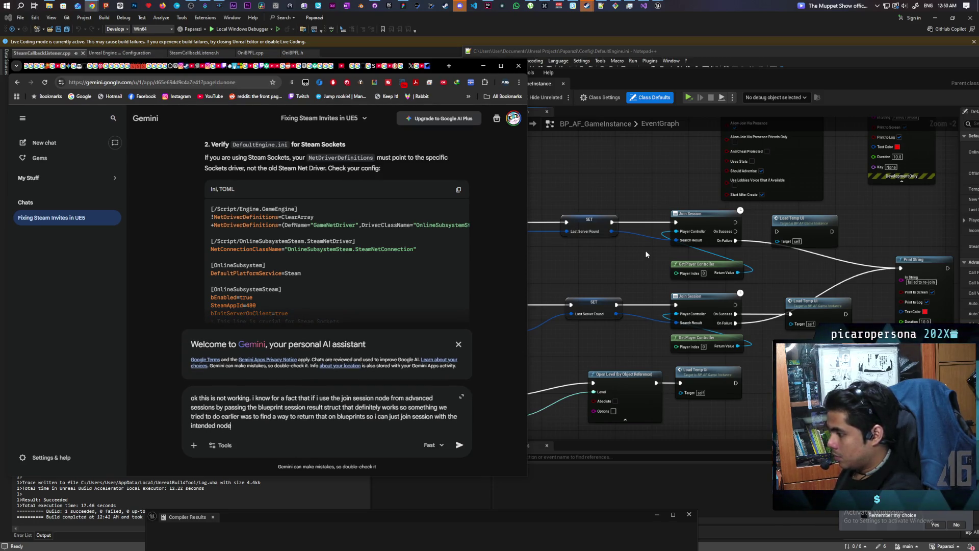
key(Return)
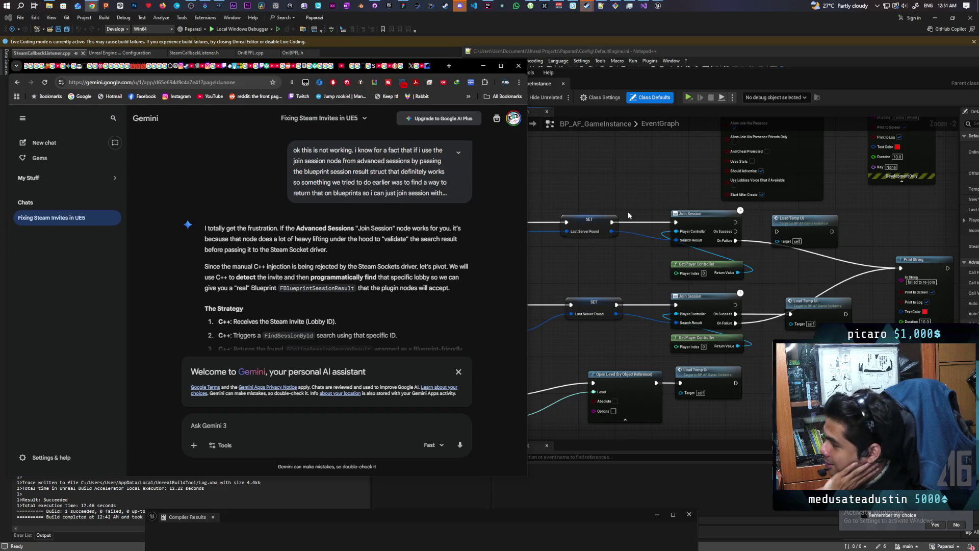
Scroll Gemini's reply proposing a C++ FindSessionById search that returns a Blueprint session result.
scroll(220, 244, down, 2)
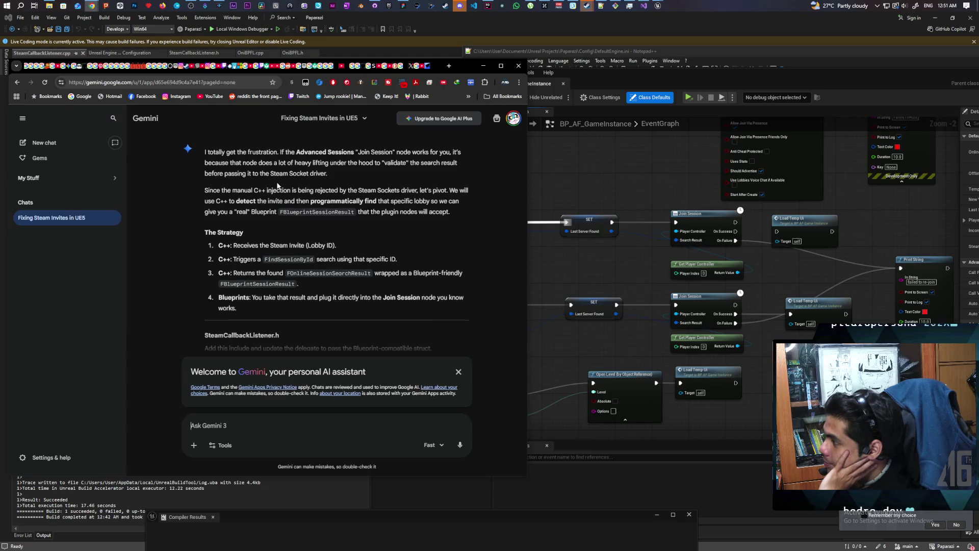
Scroll to Gemini's SteamCallbackListener.h code declaring OnSessionFoundFromInvite and FindSessionFromLobbyId.
scroll(265, 206, up, 1)
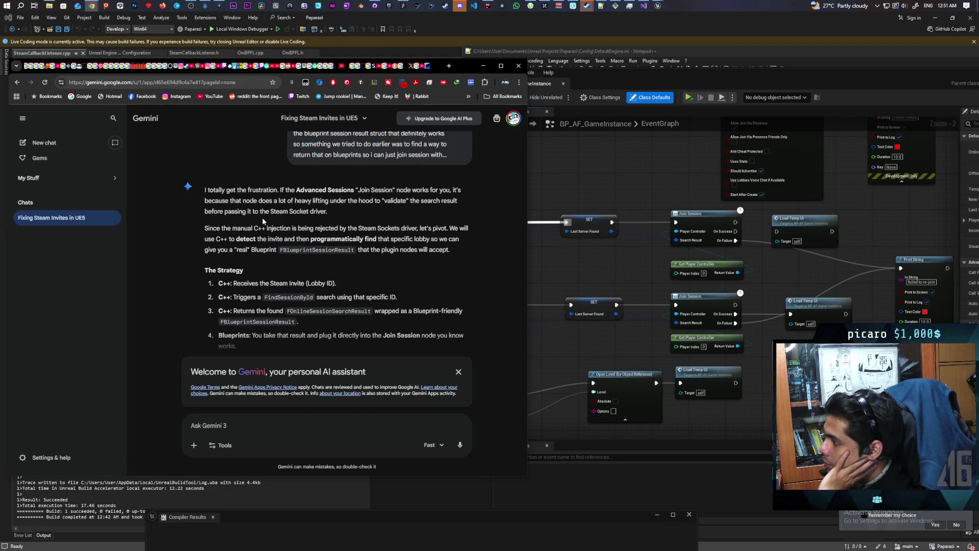
scroll(270, 214, down, 1)
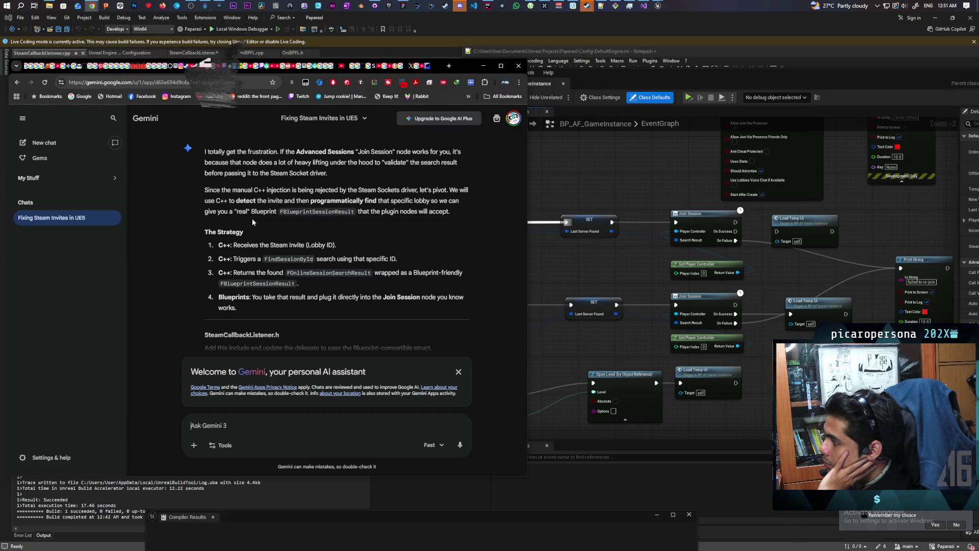
scroll(258, 223, down, 1)
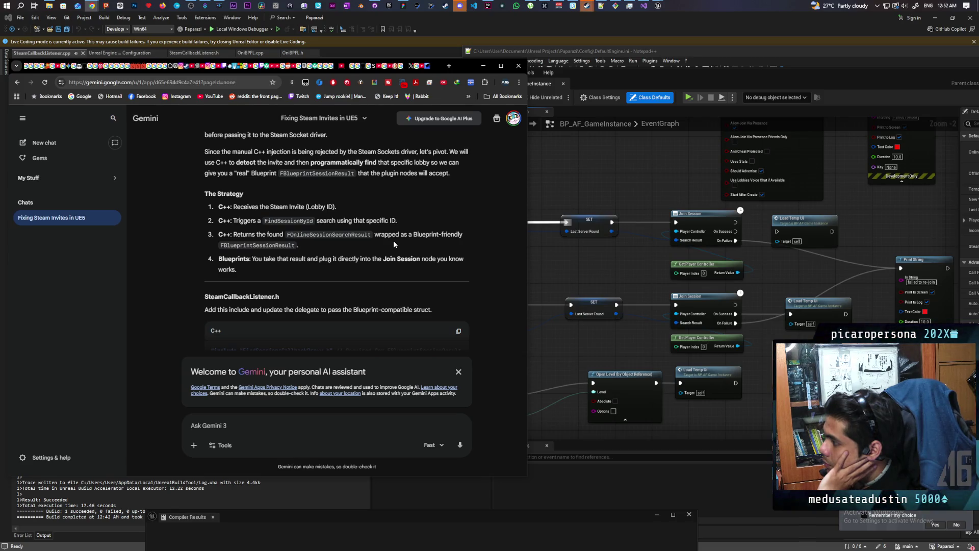
scroll(393, 241, down, 2)
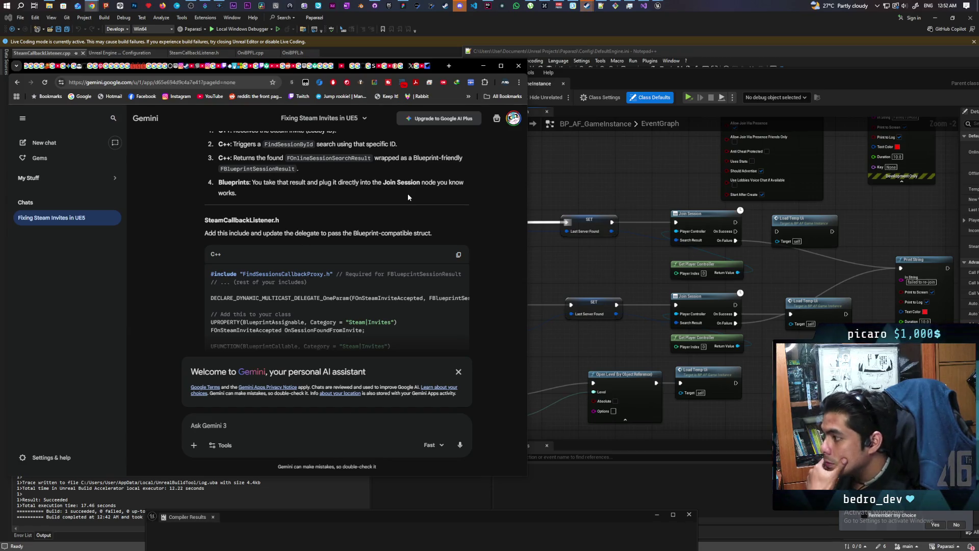
scroll(400, 200, down, 1)
scroll(392, 203, down, 1)
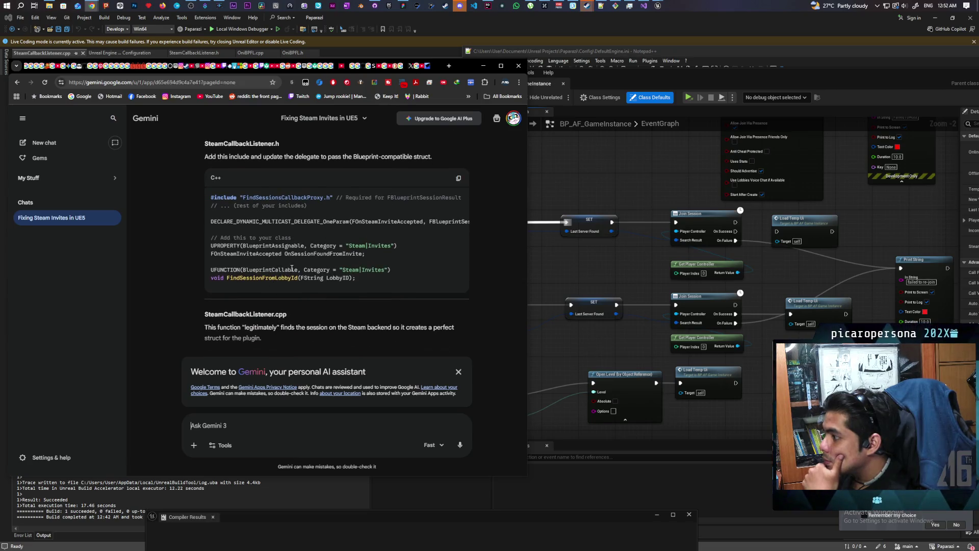
scroll(313, 256, up, 1)
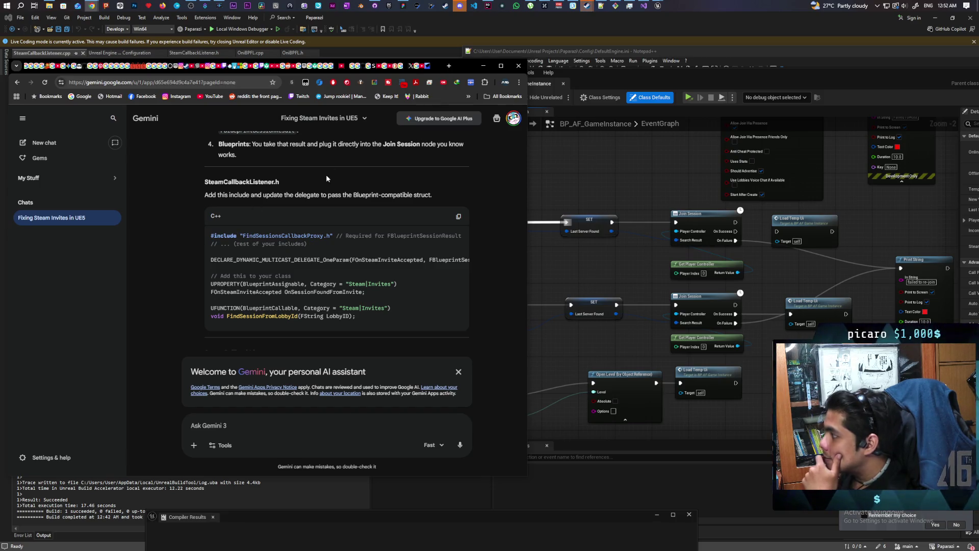
mouse_move(601, 11)
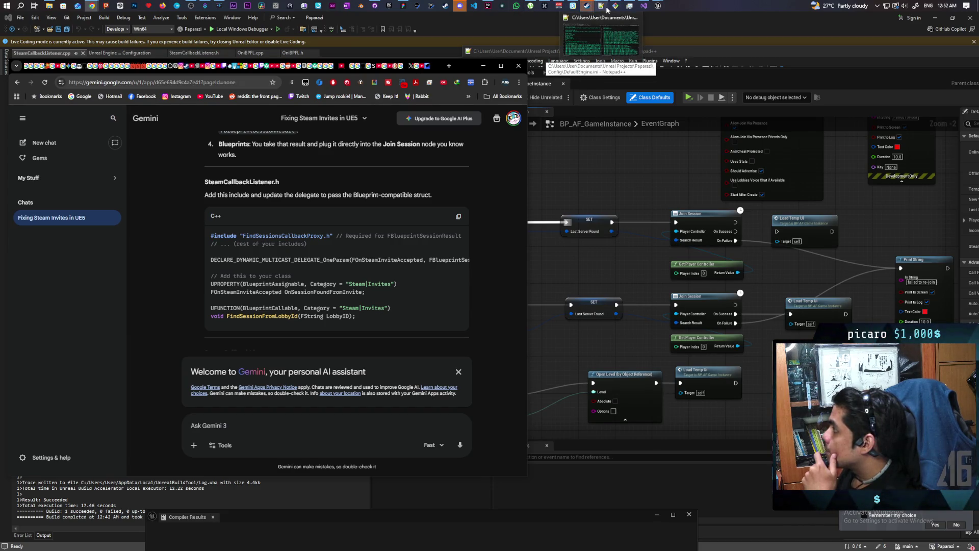
Arrange Rider beside Gemini and open SteamCallbackListener.h.
mouse_move(483, 7)
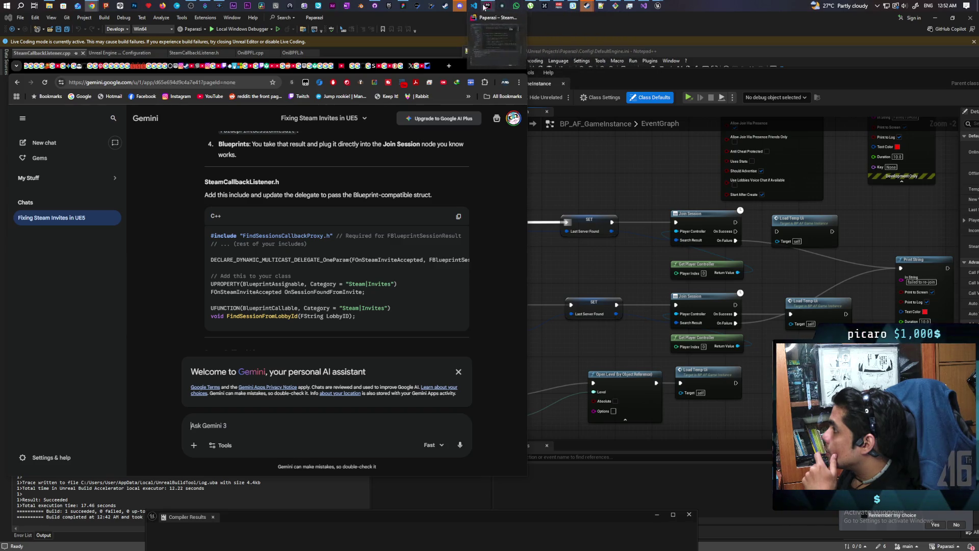
click(495, 43)
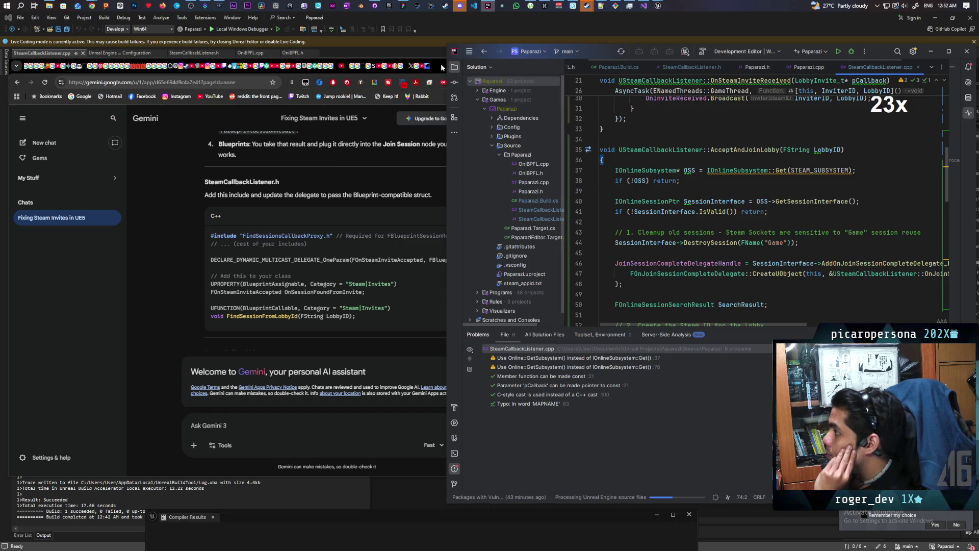
drag(441, 68, 420, 62)
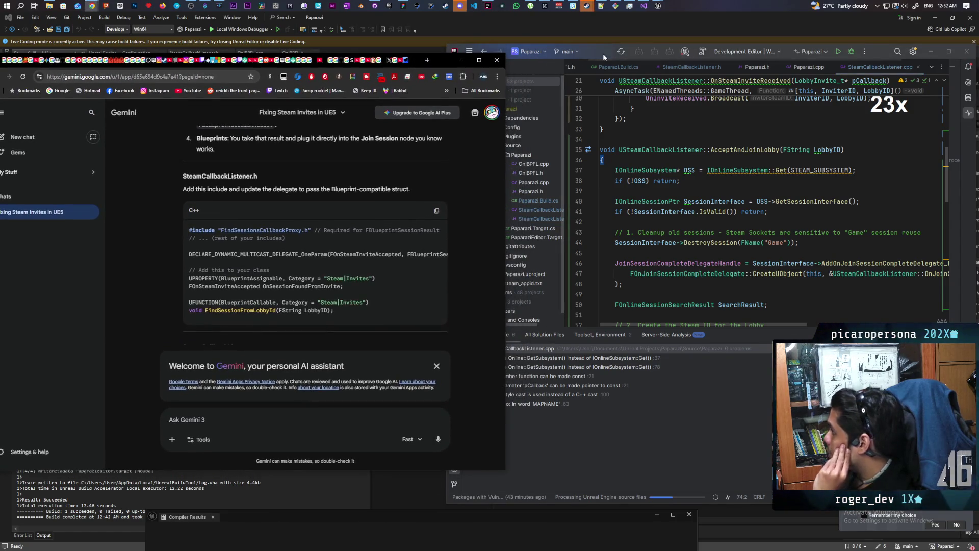
click(603, 53)
scroll(713, 178, up, 4)
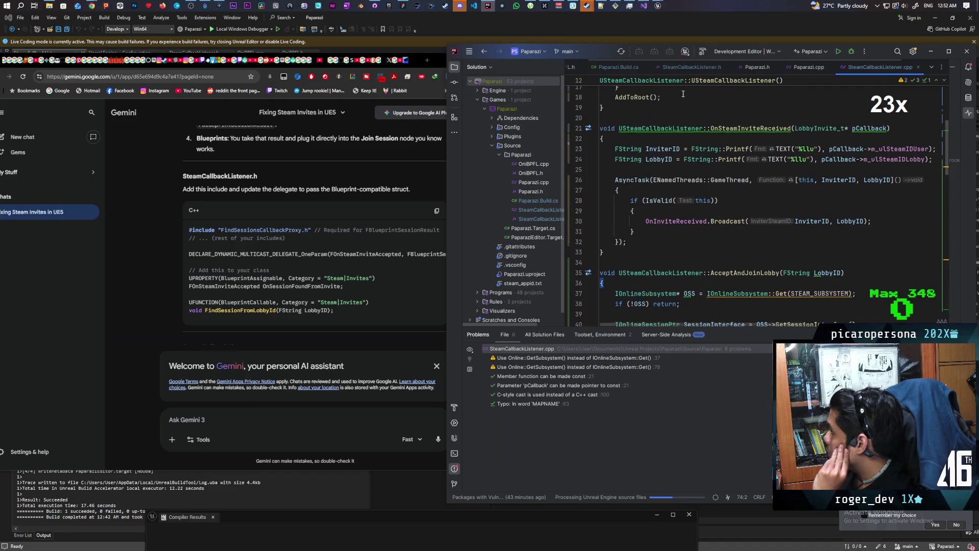
click(704, 69)
scroll(701, 184, up, 5)
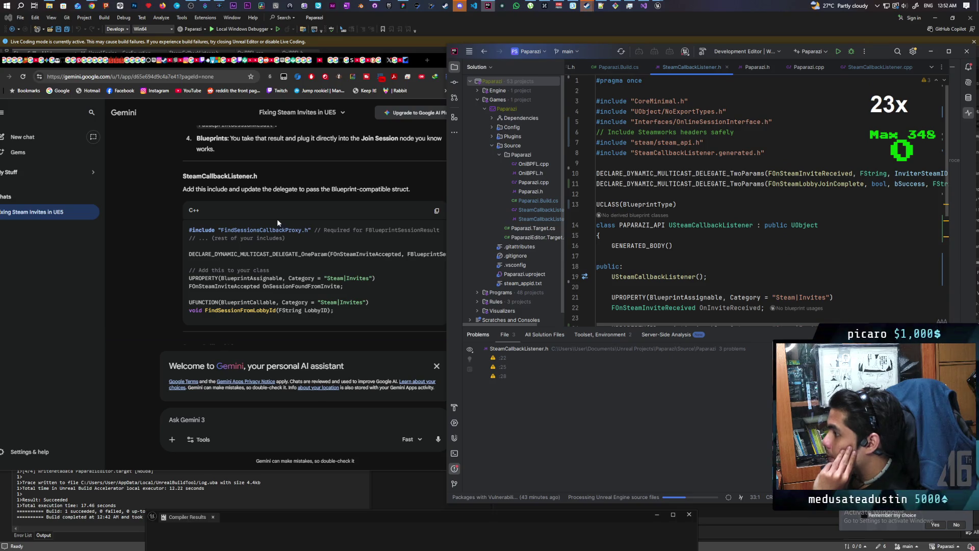
Paste Gemini's include line below the generated.h include, then undo the misplaced line.
drag(311, 229, 229, 228)
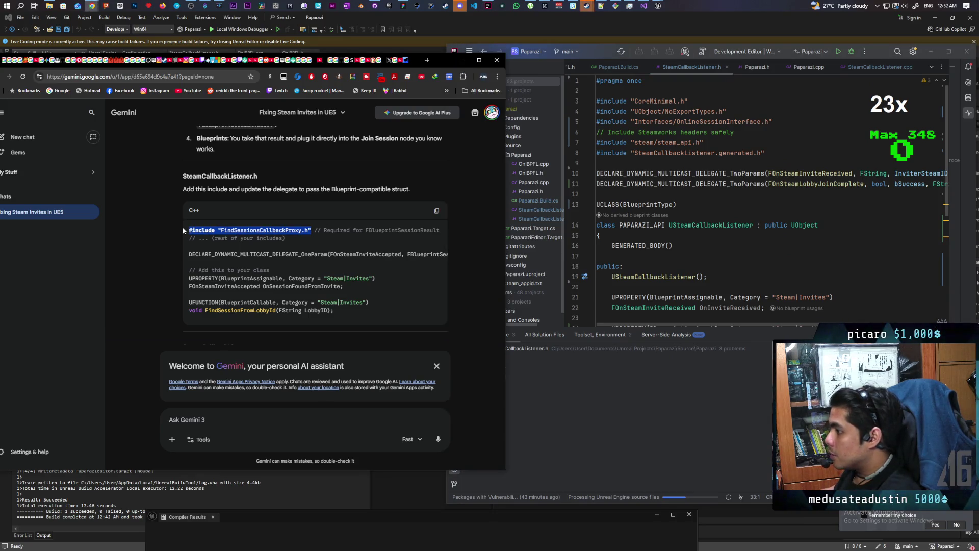
click(762, 152)
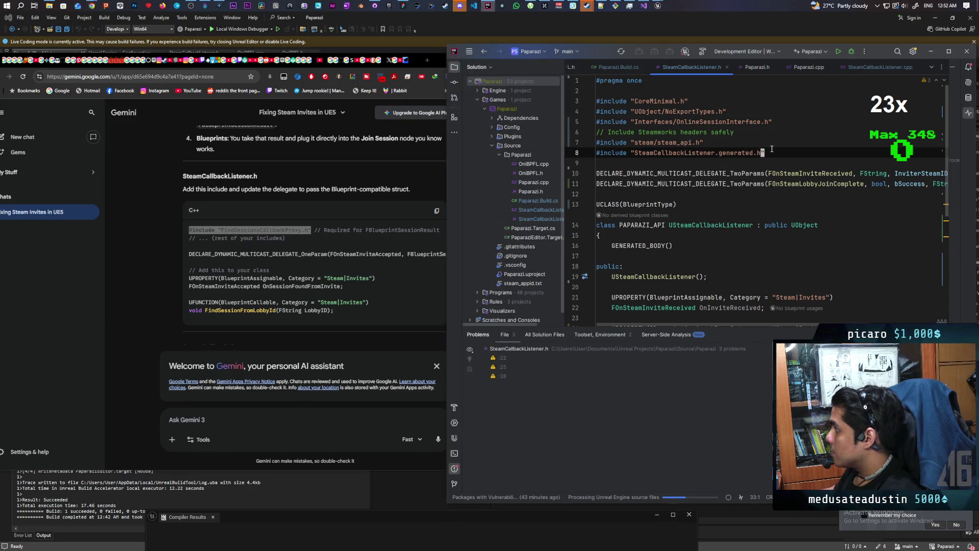
key(Return)
key(ctrl+v)
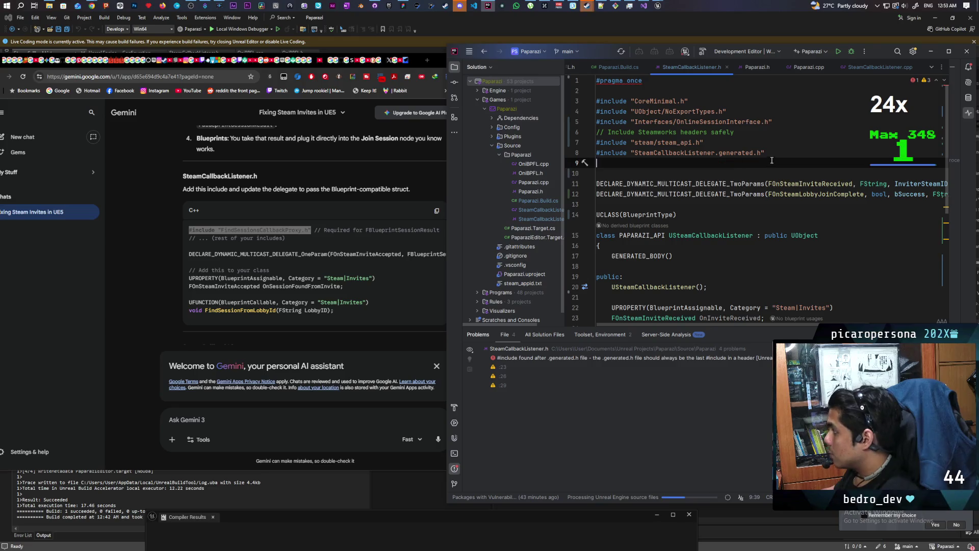
key(ctrl+z)
Add #include FindSessionsCallbackProxy.h on a new line 8 after the steam_api.h include.
click(744, 147)
key(Return)
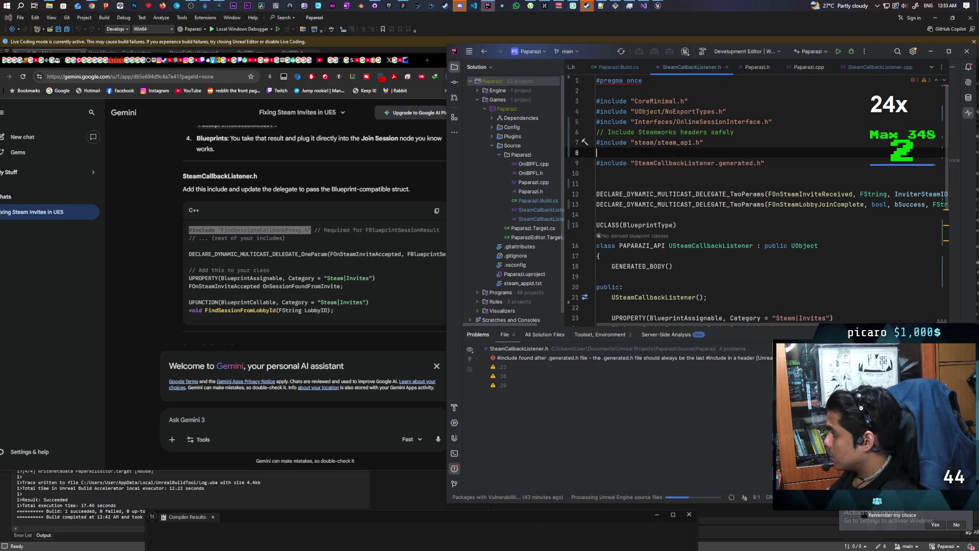
triple_click(738, 150)
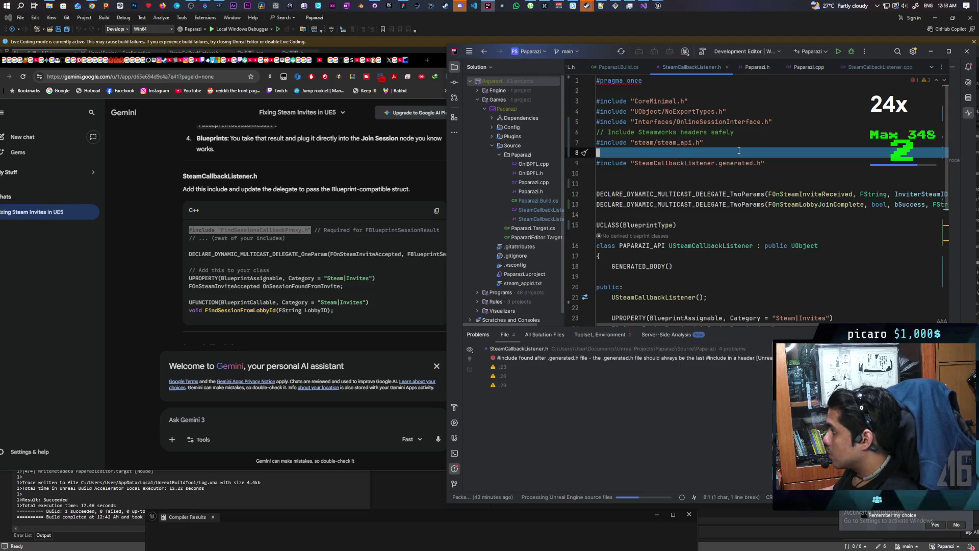
click(702, 151)
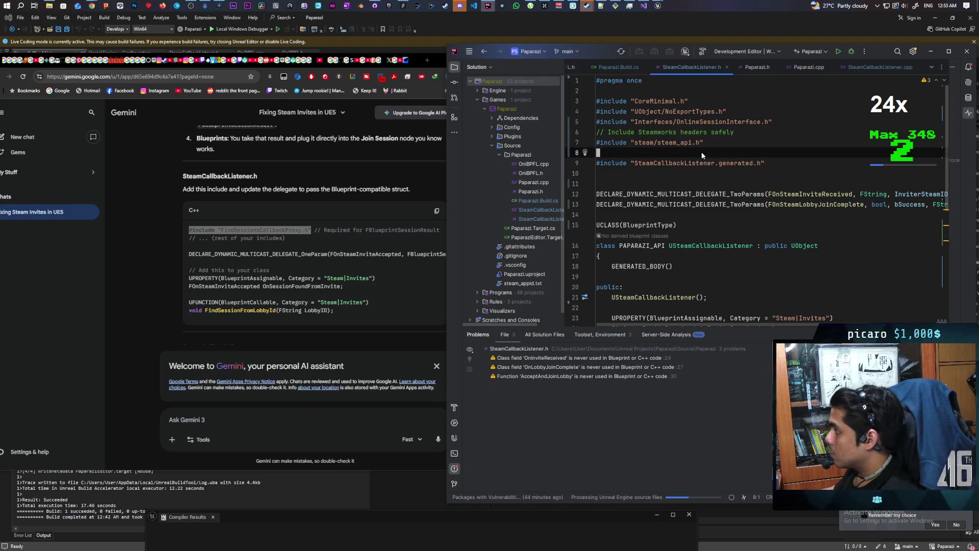
click(276, 230)
double_click(275, 230)
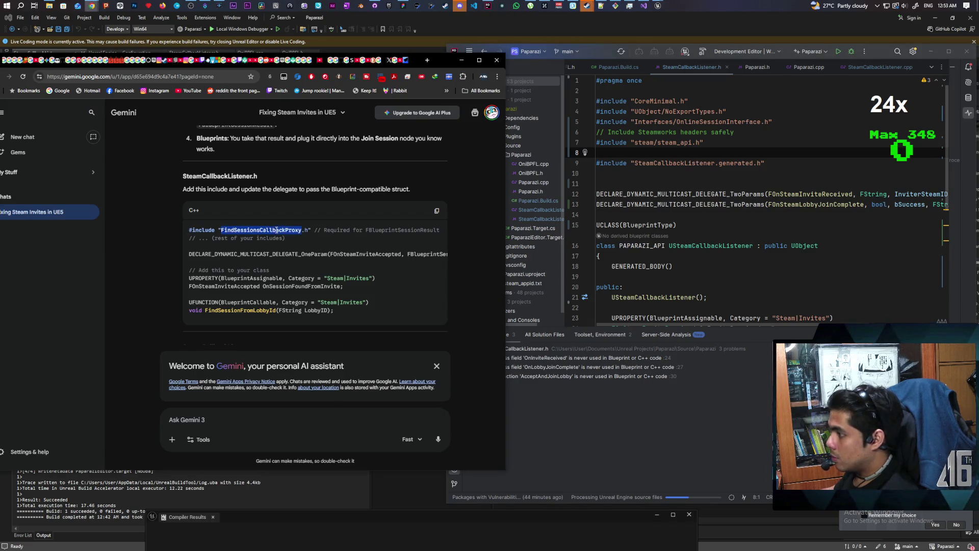
drag(312, 231, 207, 229)
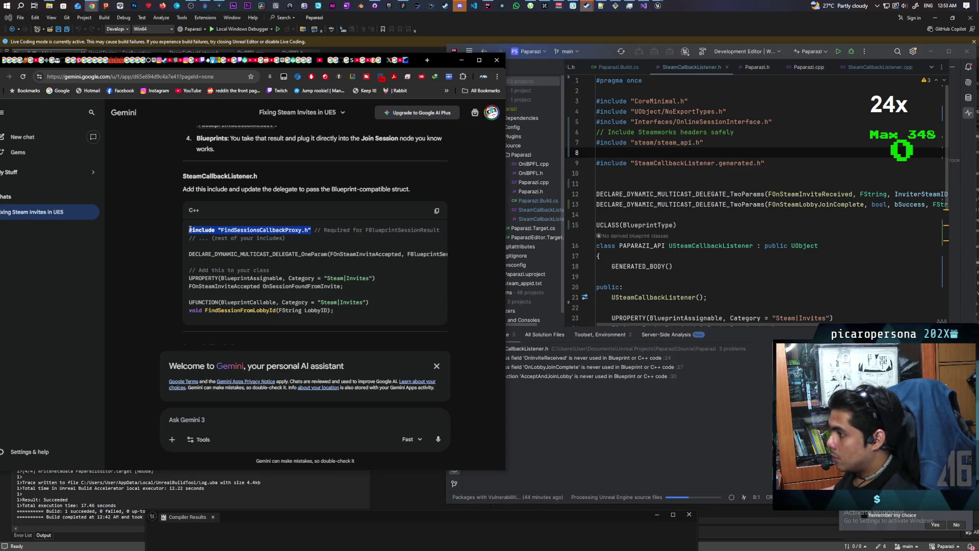
key(ctrl+c)
key(alt+Tab)
key(ctrl+v)
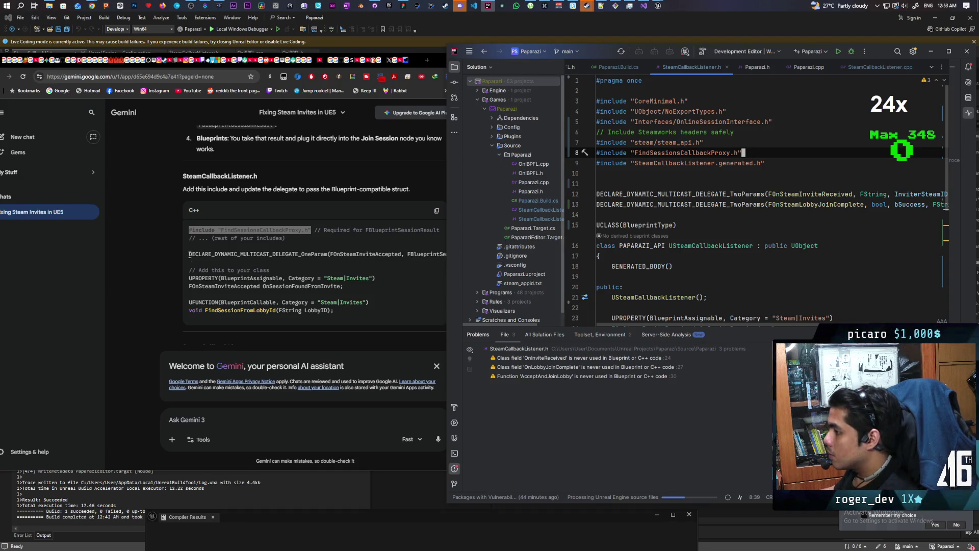
Declare the FOnSteamInviteAccepted delegate taking FBlueprintSessionResult above UCLASS.
drag(189, 254, 472, 256)
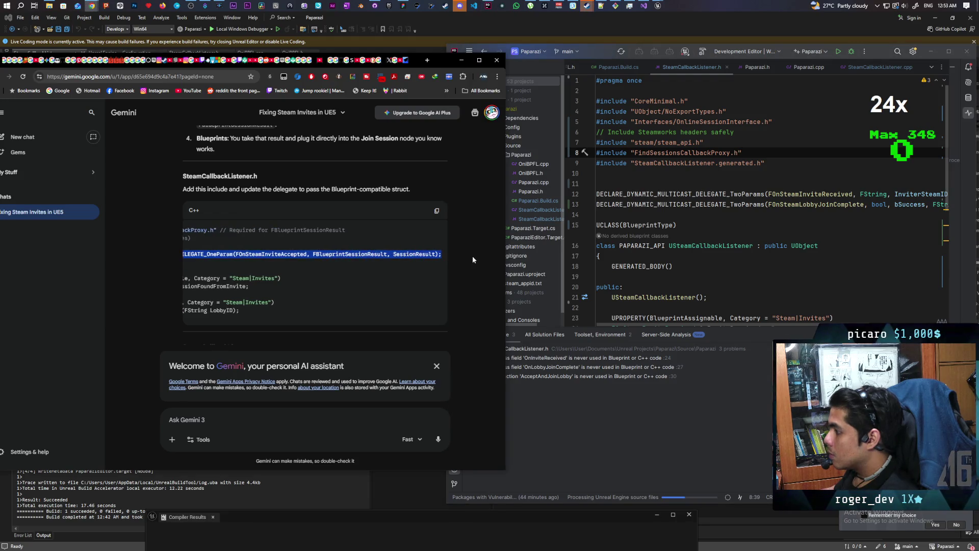
click(629, 215)
key(Return)
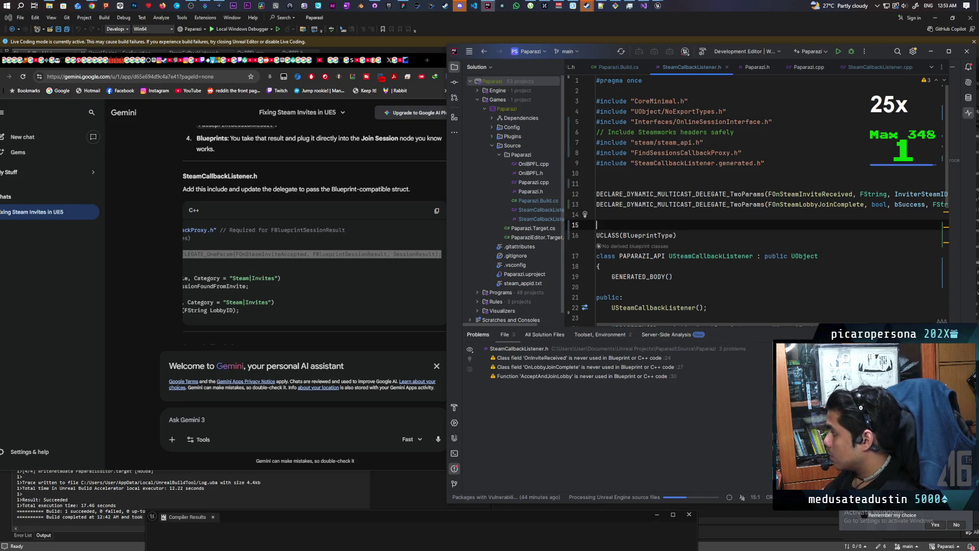
key(ctrl+v)
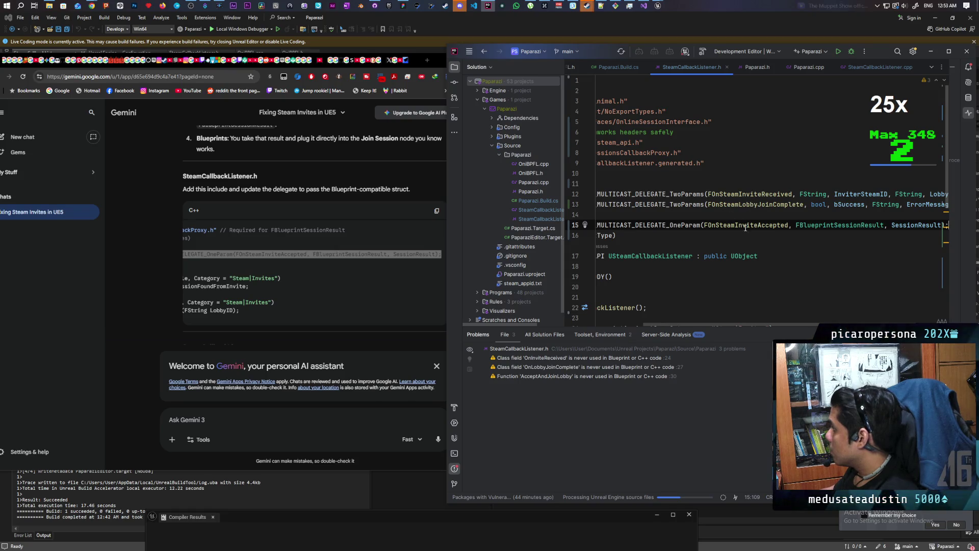
drag(759, 321, 718, 329)
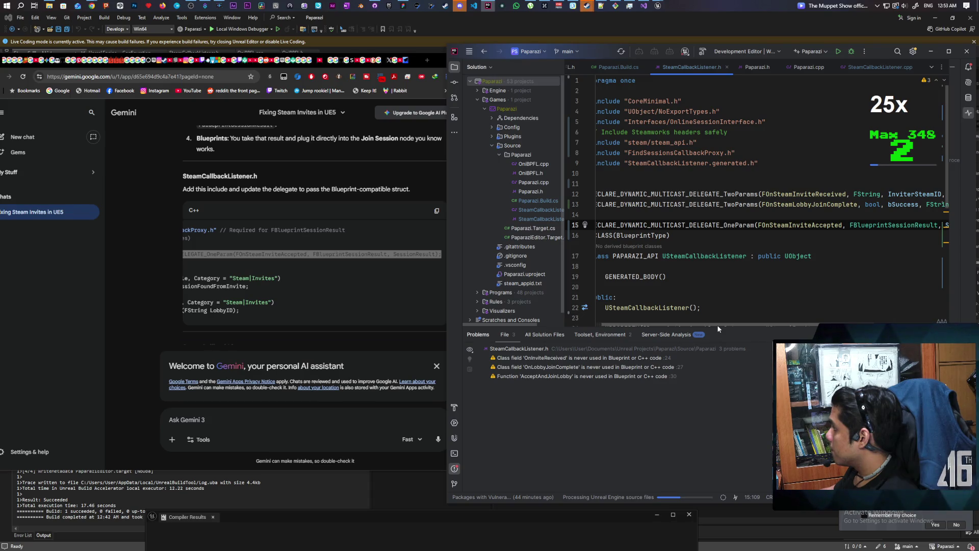
drag(717, 325, 688, 330)
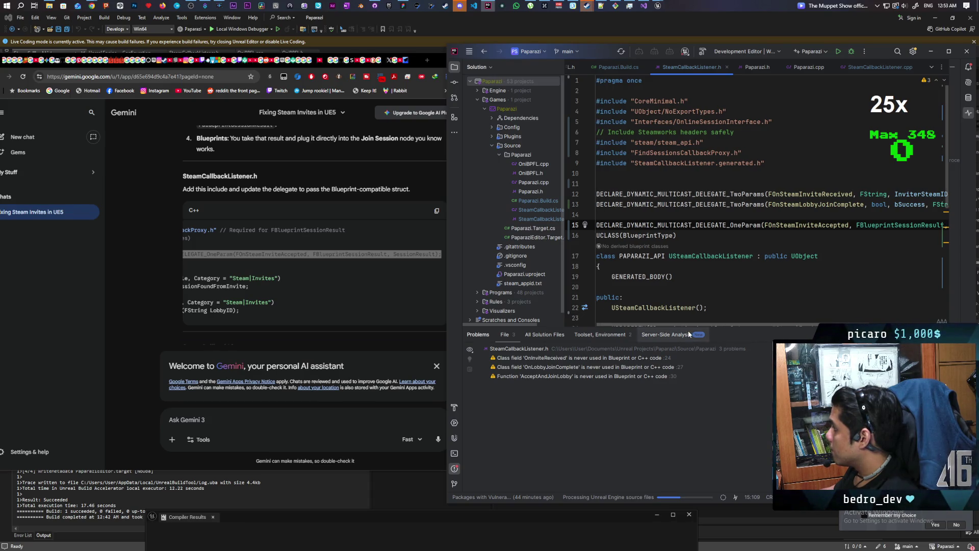
click(295, 283)
drag(264, 323, 193, 320)
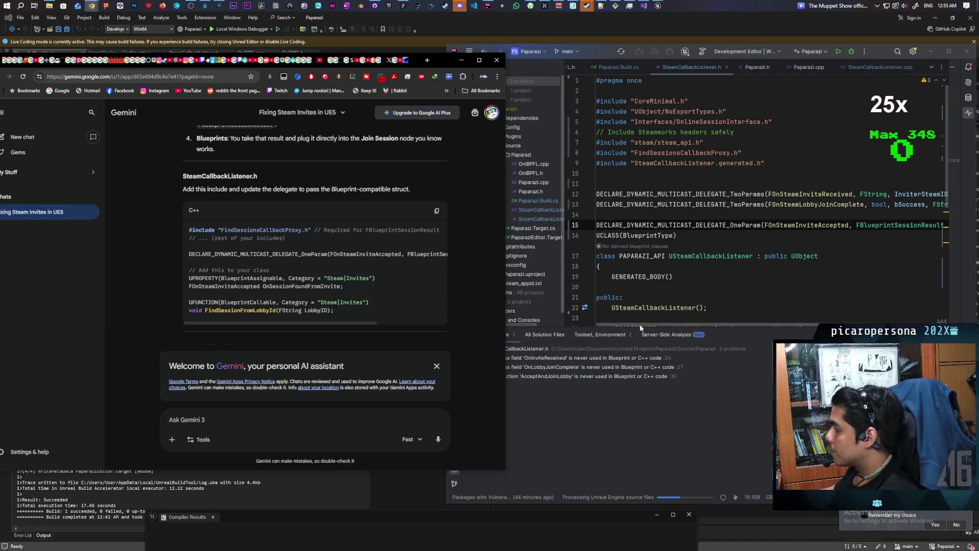
scroll(650, 257, down, 2)
Paste the OnSessionFoundFromInvite property and FindSessionFromLobbyId(FString LobbyID) declarations after AcceptAndJoinLobby.
scroll(654, 249, down, 3)
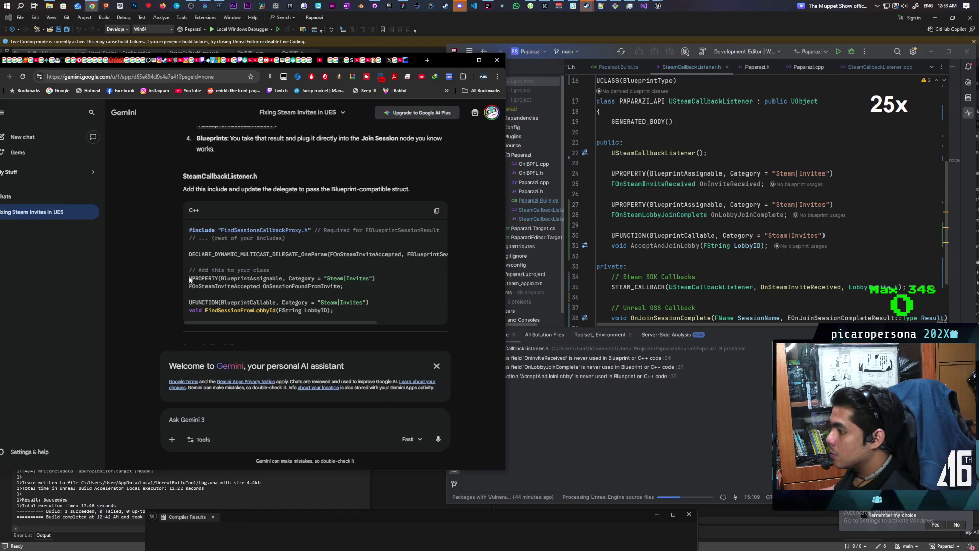
drag(190, 278, 371, 311)
scroll(371, 311, down, 2)
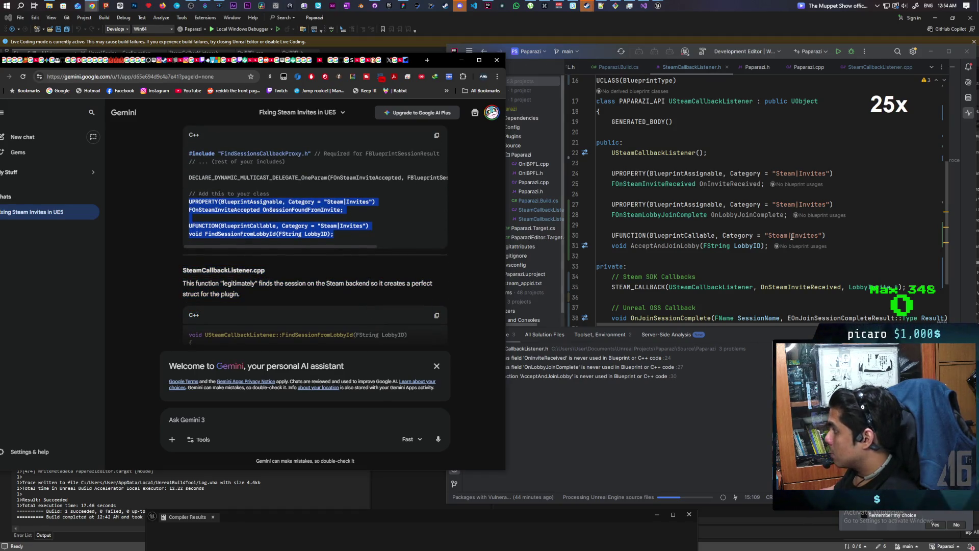
click(857, 247)
key(Return)
key(ctrl+v)
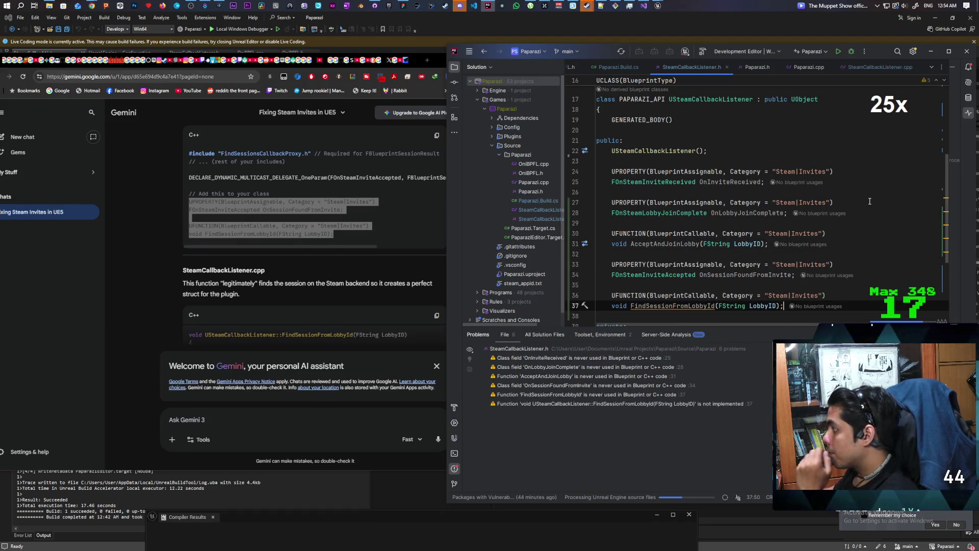
scroll(869, 201, down, 1)
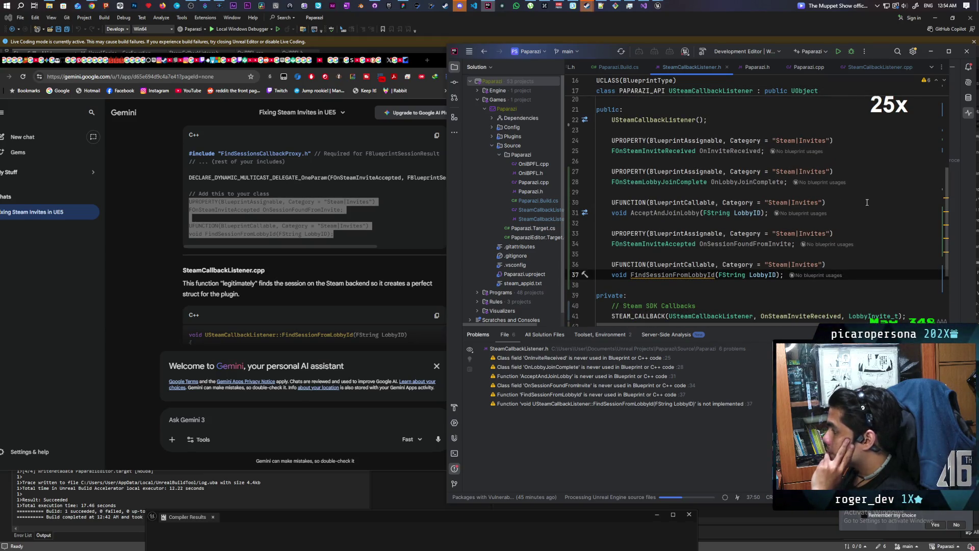
scroll(170, 189, down, 2)
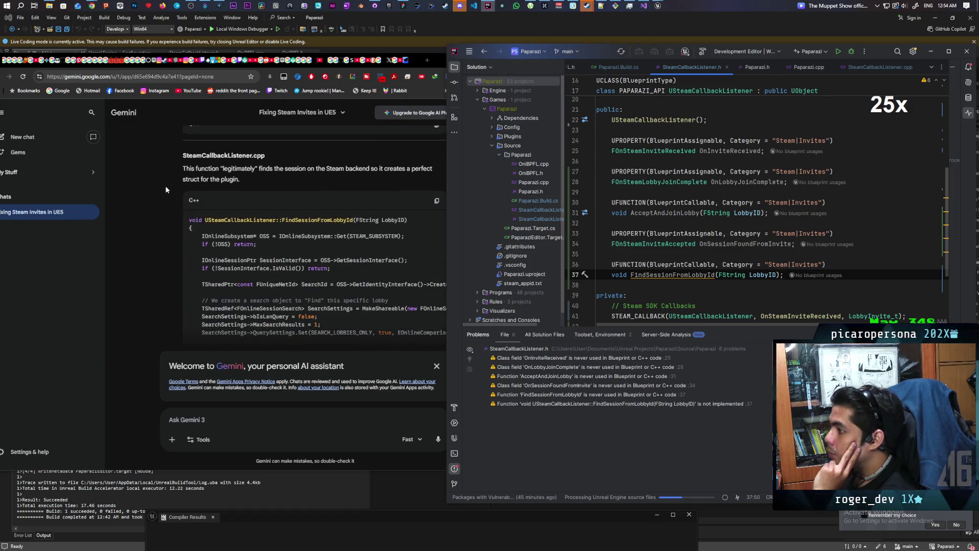
scroll(165, 189, down, 1)
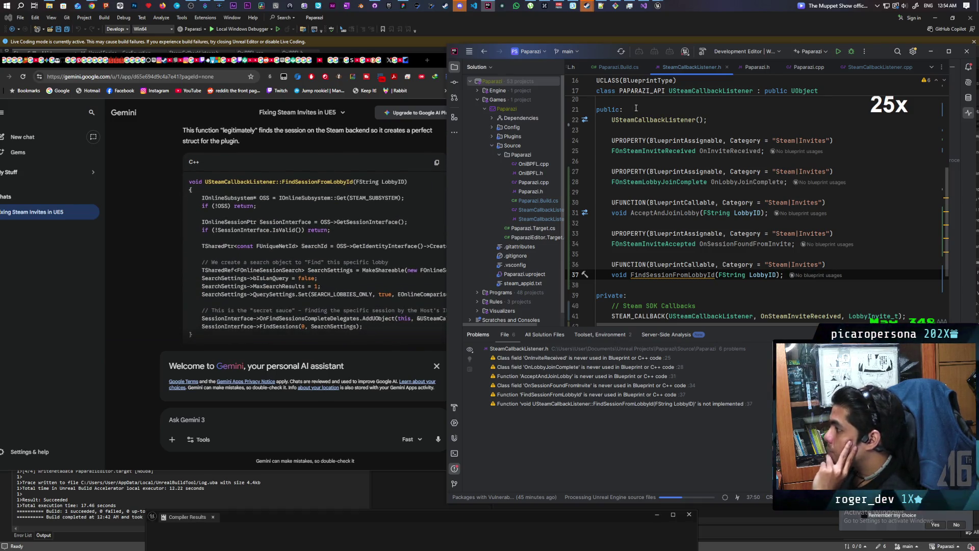
click(870, 66)
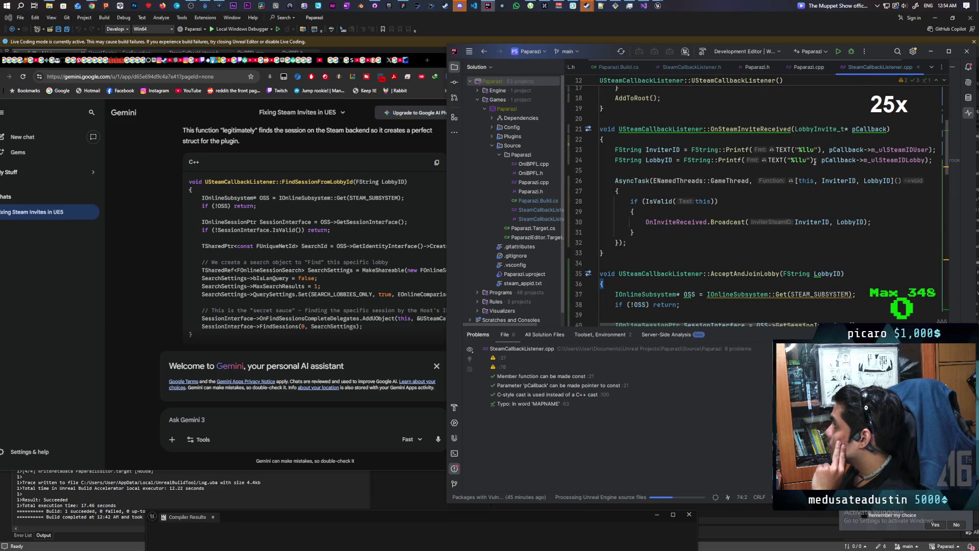
scroll(696, 172, down, 15)
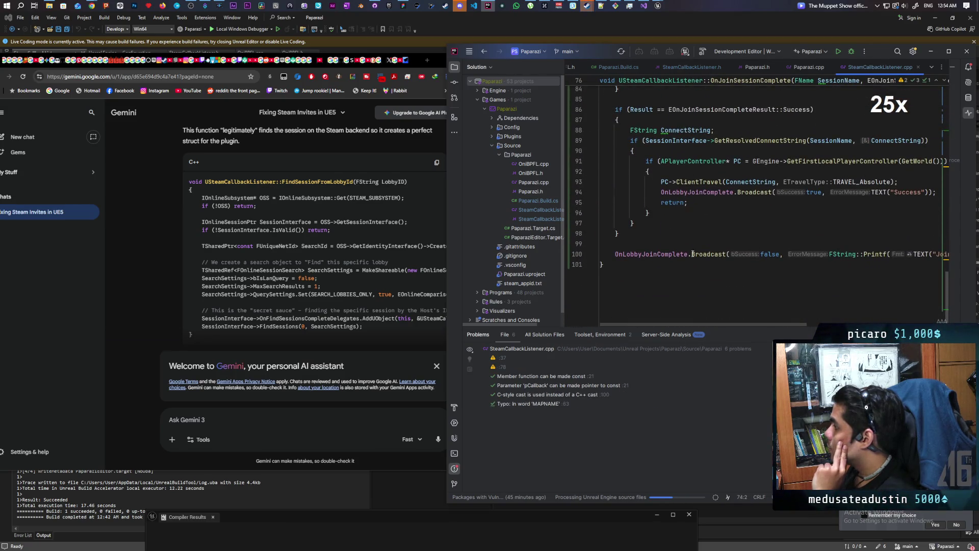
scroll(203, 199, down, 3)
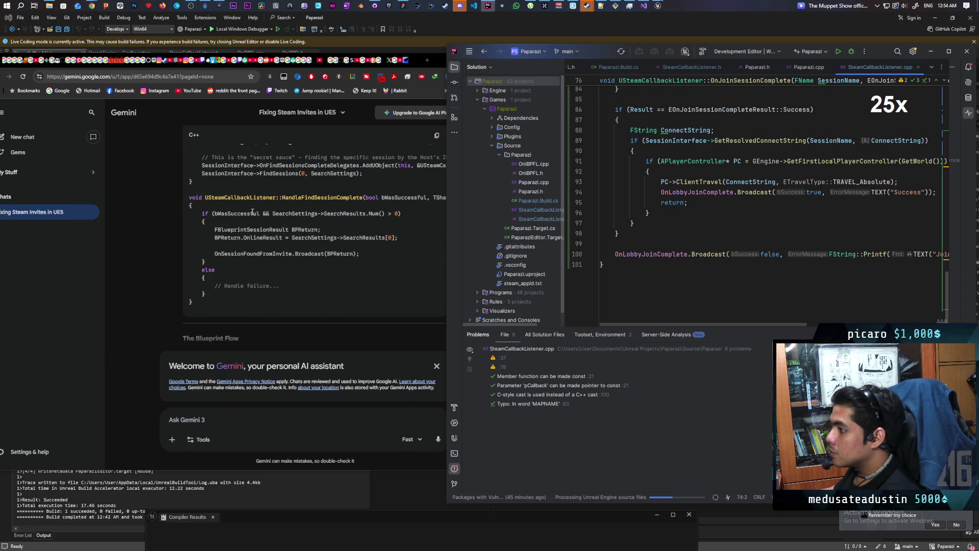
scroll(265, 216, up, 5)
click(437, 201)
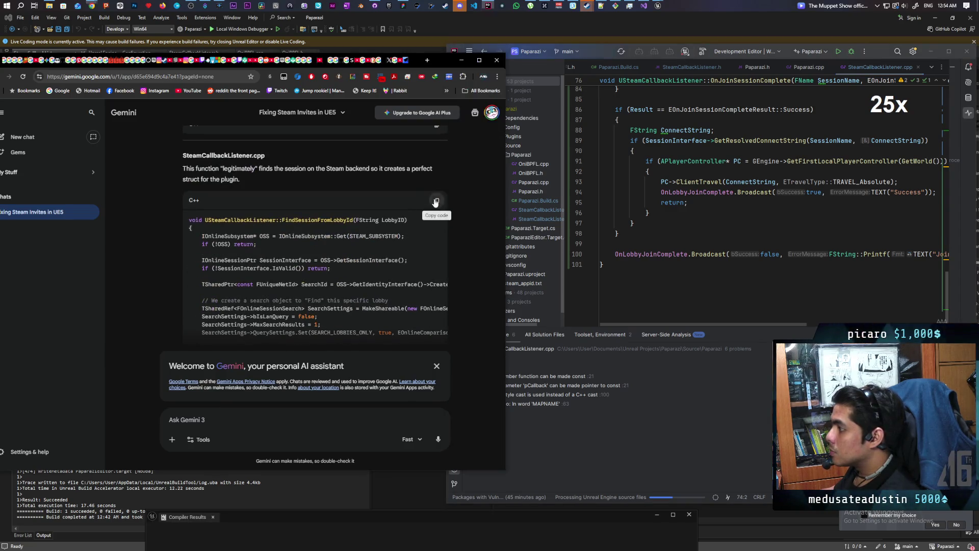
click(641, 275)
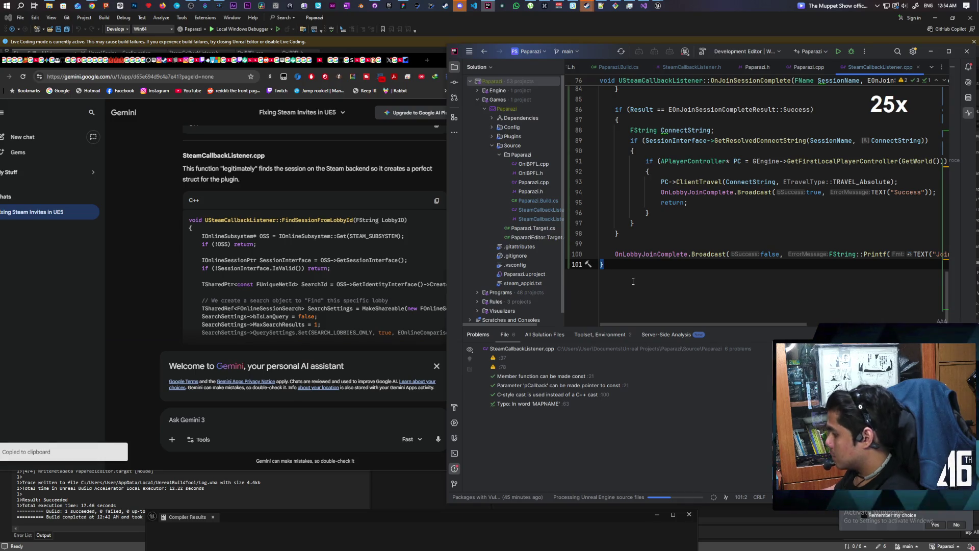
key(Return)
key(Return)
key(ctrl+v)
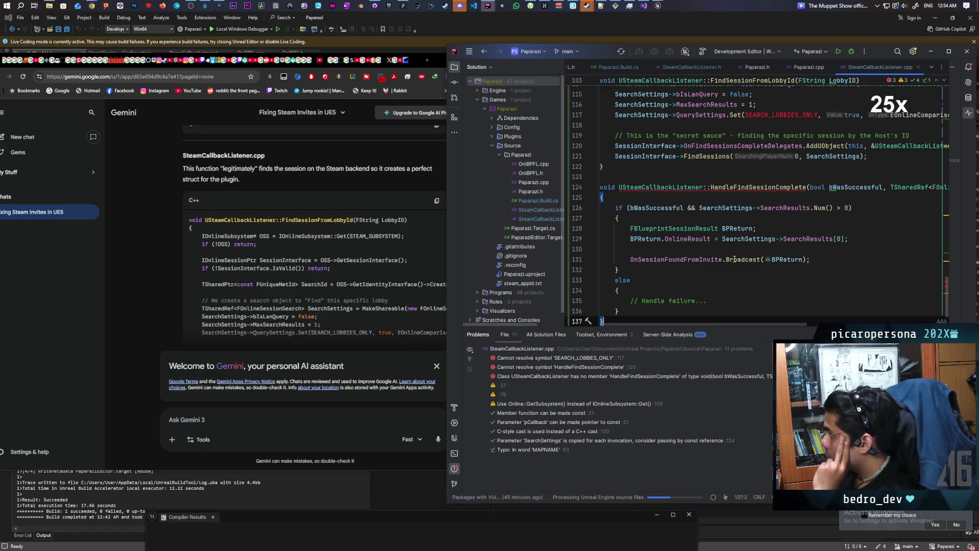
scroll(729, 251, down, 2)
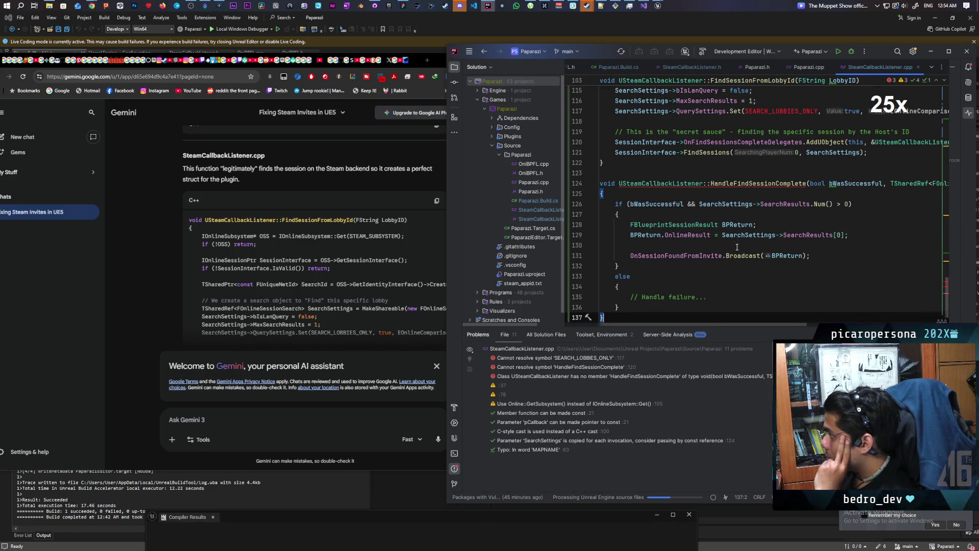
scroll(736, 247, up, 2)
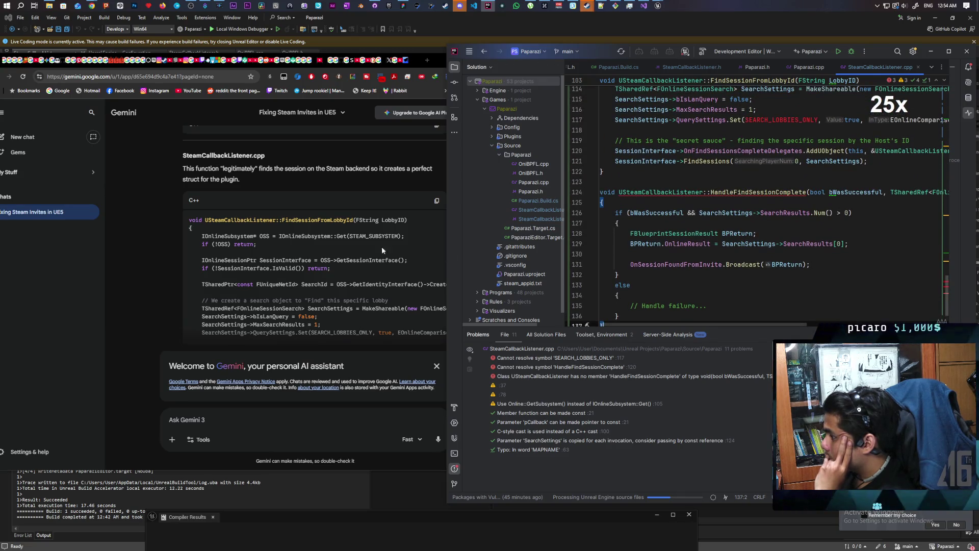
scroll(302, 249, down, 6)
scroll(302, 251, up, 1)
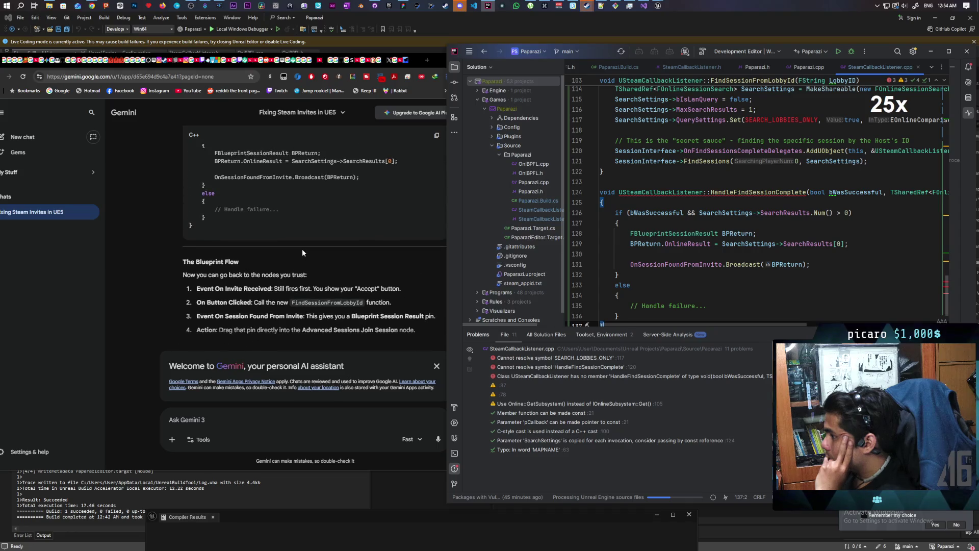
scroll(724, 239, down, 1)
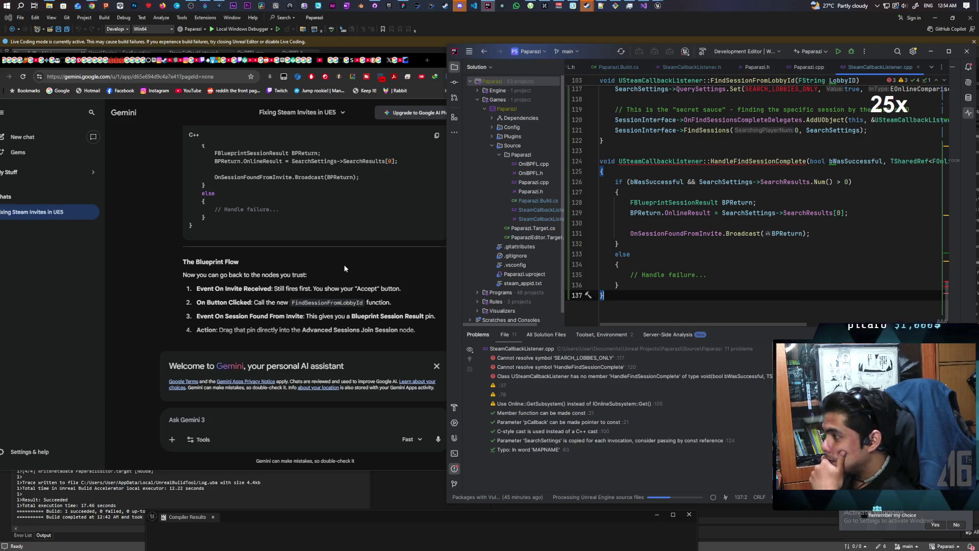
scroll(344, 267, down, 2)
scroll(344, 272, down, 3)
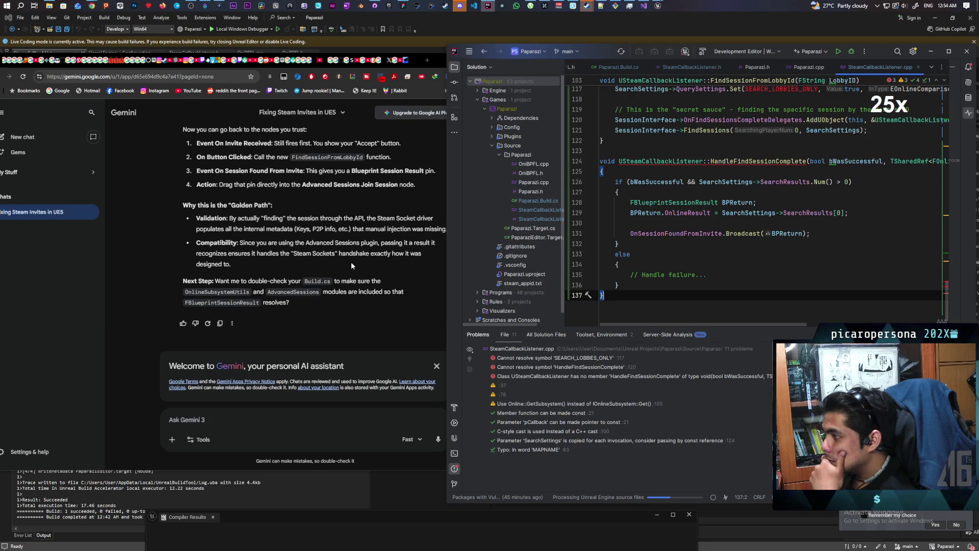
Inspect the red SEARCH_LOBBIES_ONLY and HandleFindSessionComplete errors and jump to the line-120 reference.
scroll(773, 182, up, 3)
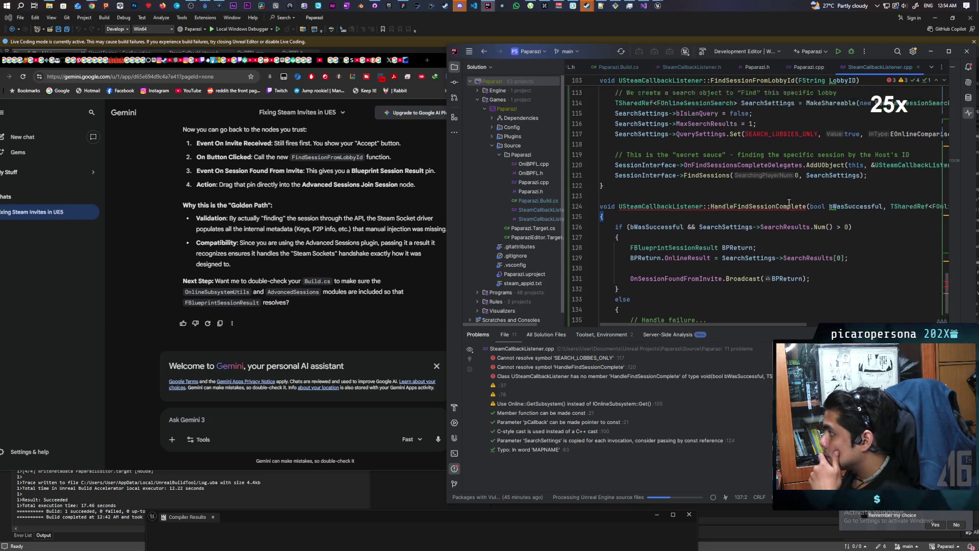
mouse_move(774, 182)
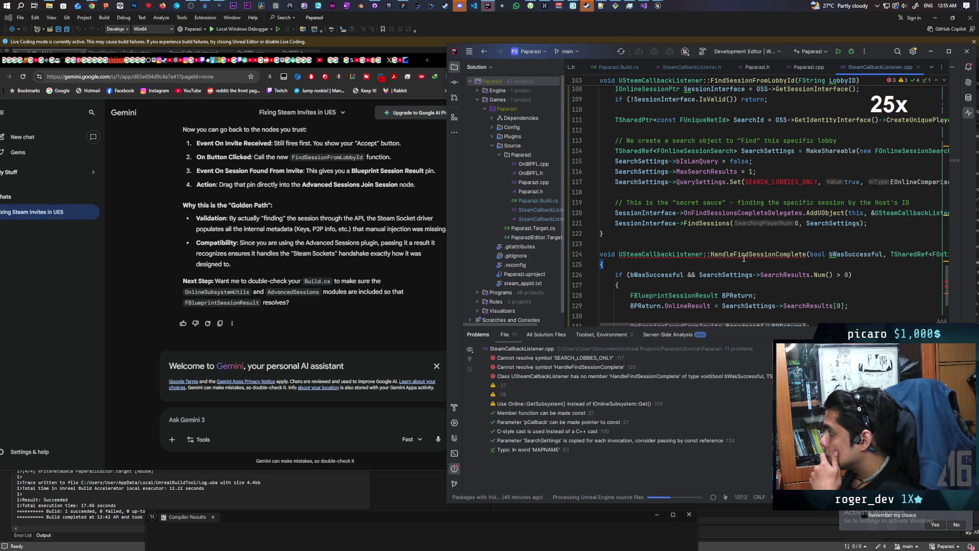
mouse_move(744, 259)
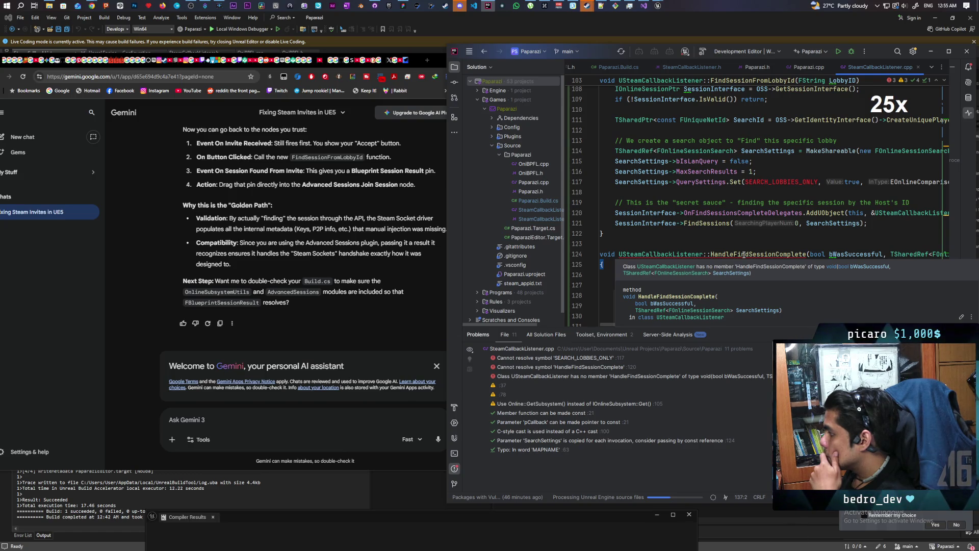
scroll(750, 250, down, 2)
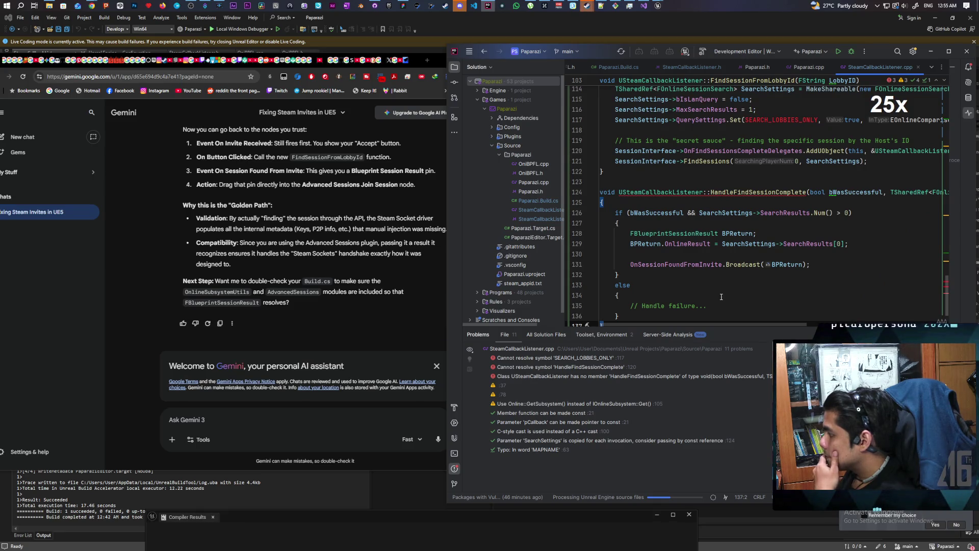
click(587, 368)
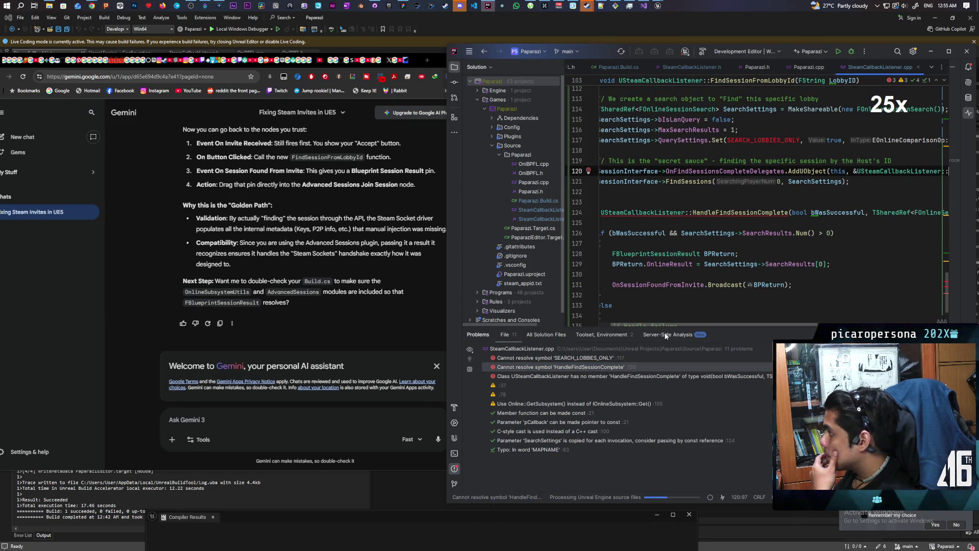
drag(697, 322, 787, 318)
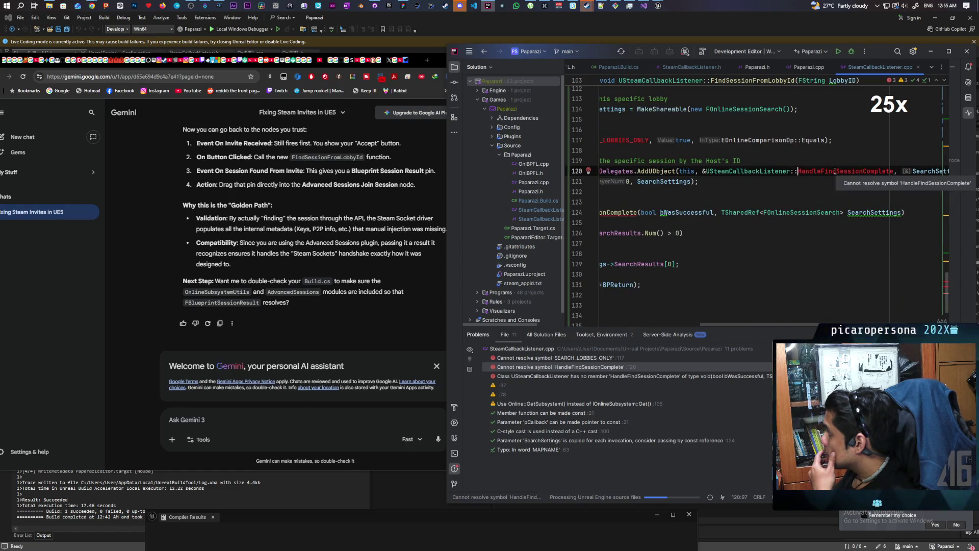
Send Gemini the SEARCH_LOBBIES_ONLY, HandleFindSessionComplete and class has-no-member errors.
click(534, 357)
click(284, 417)
key(ctrl+v)
click(543, 367)
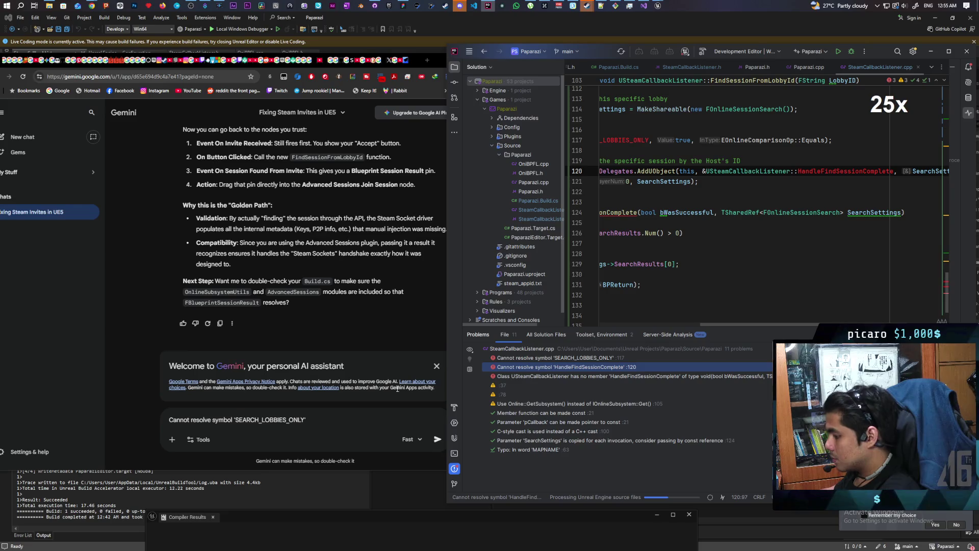
click(344, 412)
key(ctrl+v)
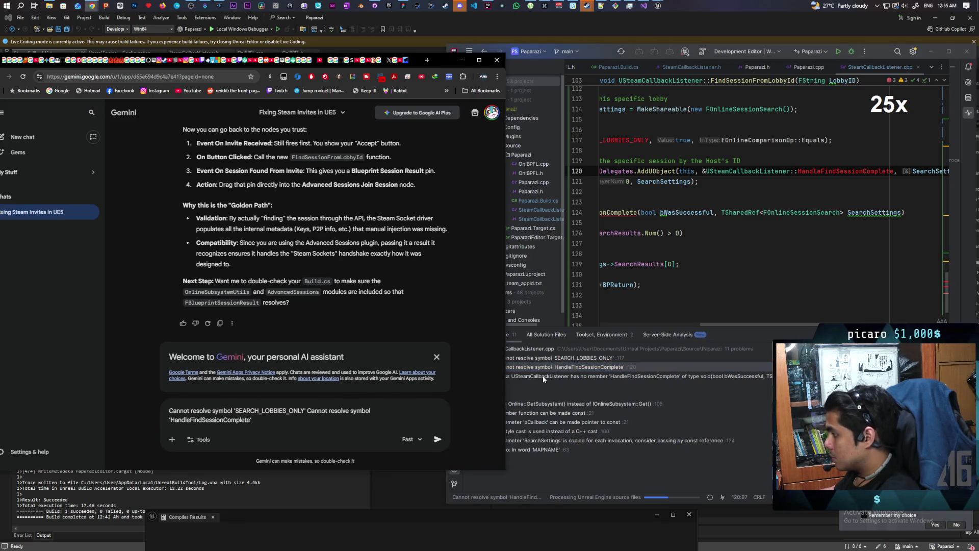
click(543, 376)
click(329, 429)
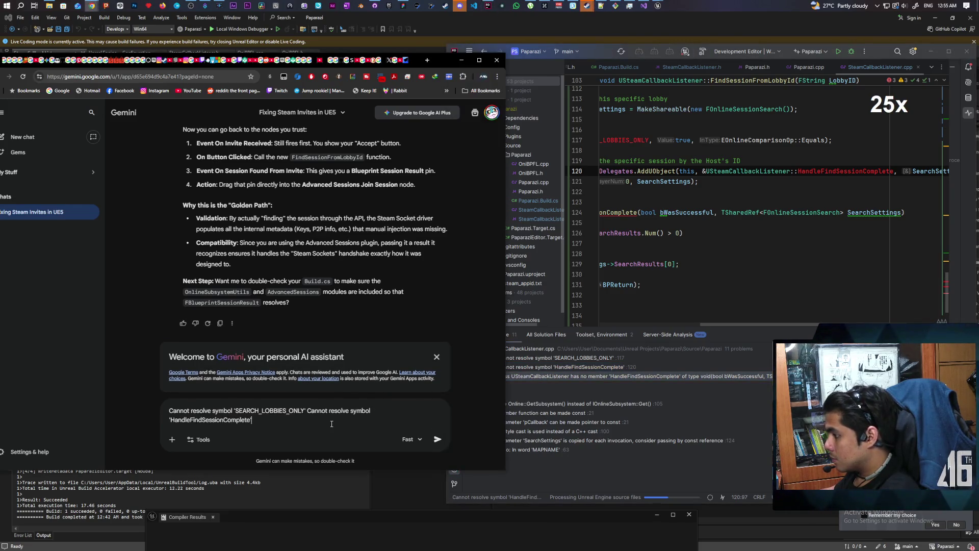
key(ctrl+v)
key(Return)
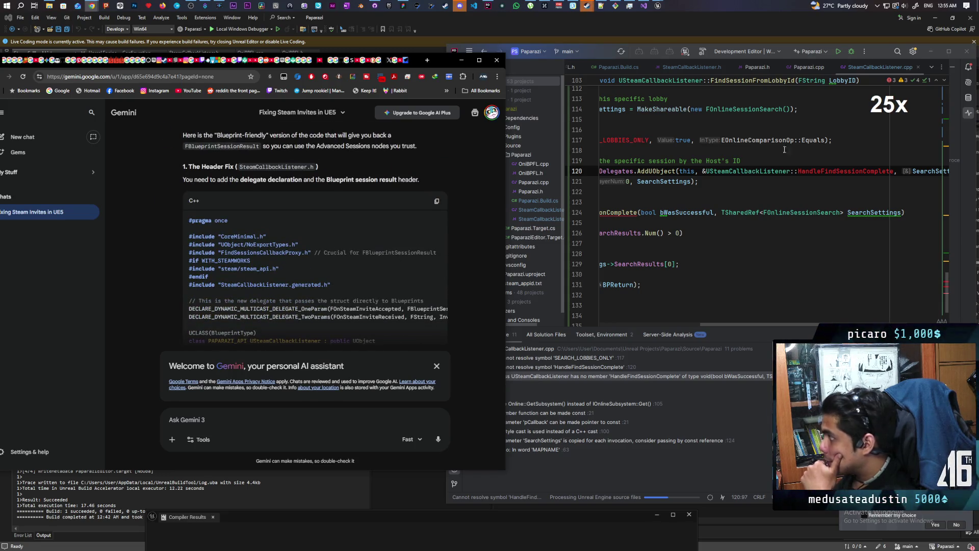
click(703, 66)
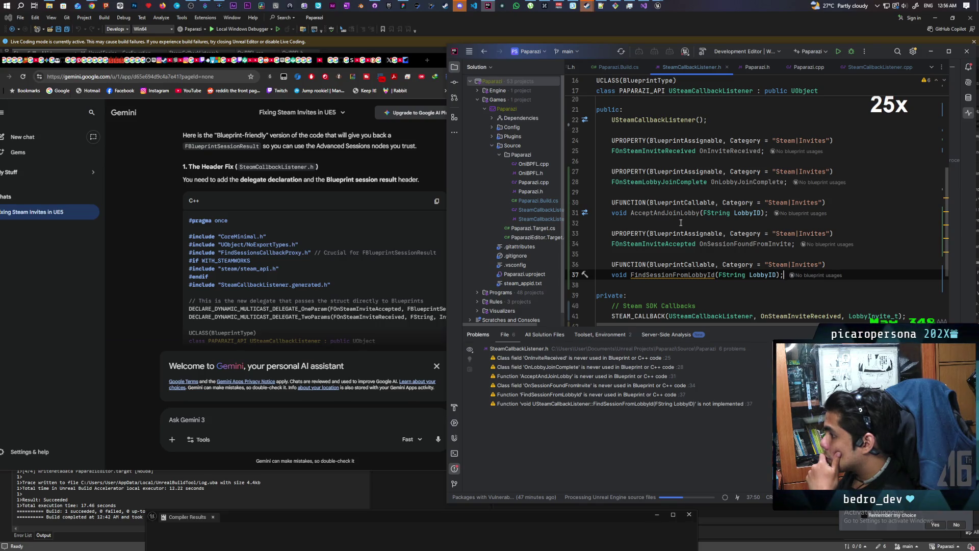
Compare the header's line 12 delegate parameters with Gemini's invite-received delegate line.
scroll(681, 223, up, 5)
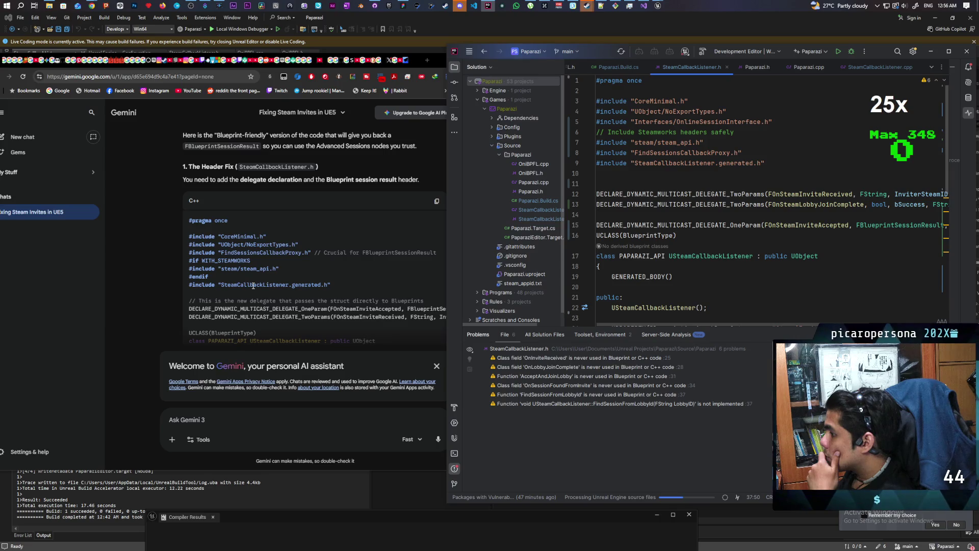
scroll(318, 258, down, 3)
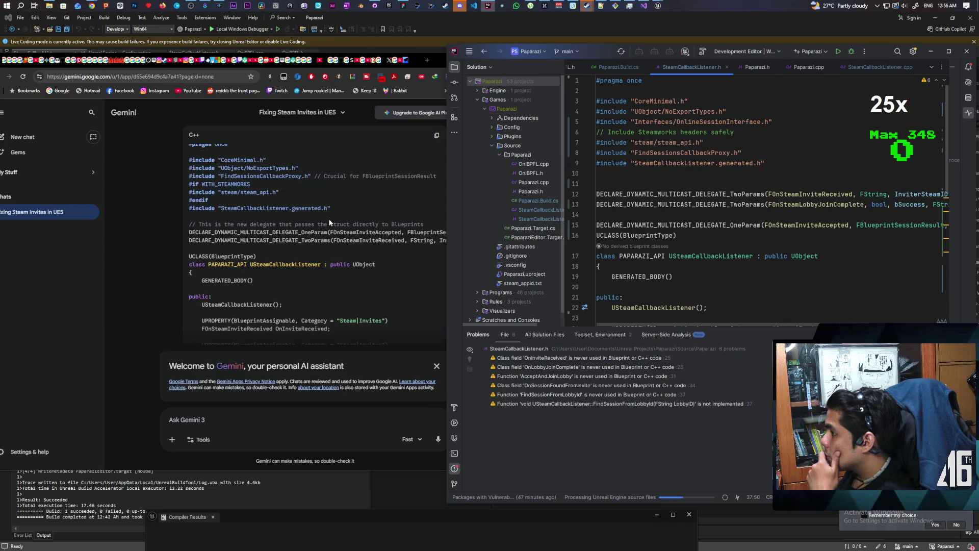
scroll(329, 218, up, 3)
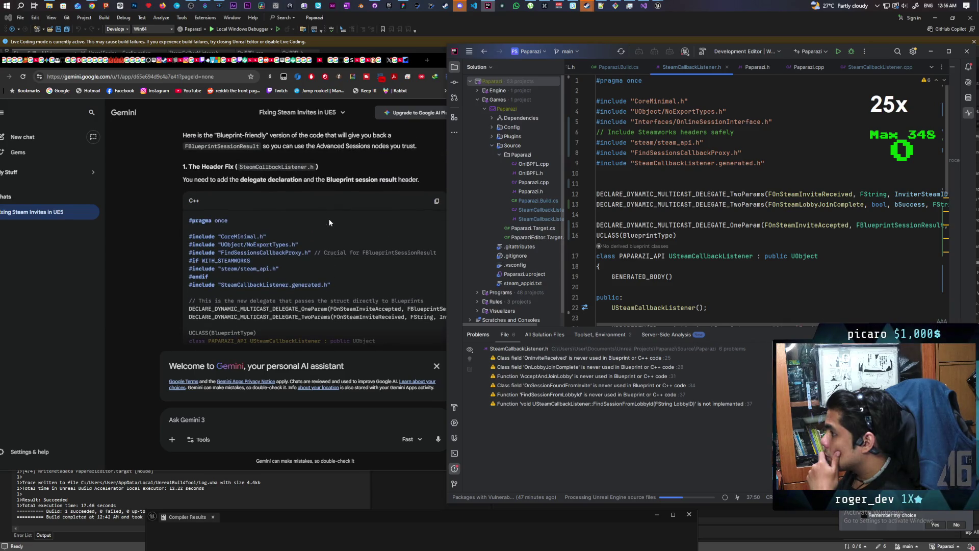
scroll(343, 272, down, 2)
click(345, 267)
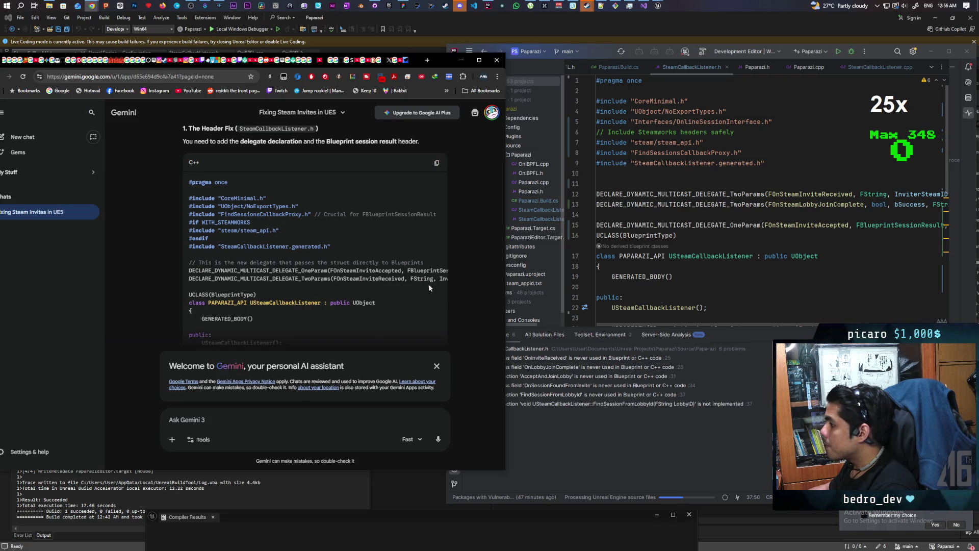
drag(424, 278, 449, 279)
drag(900, 194, 967, 199)
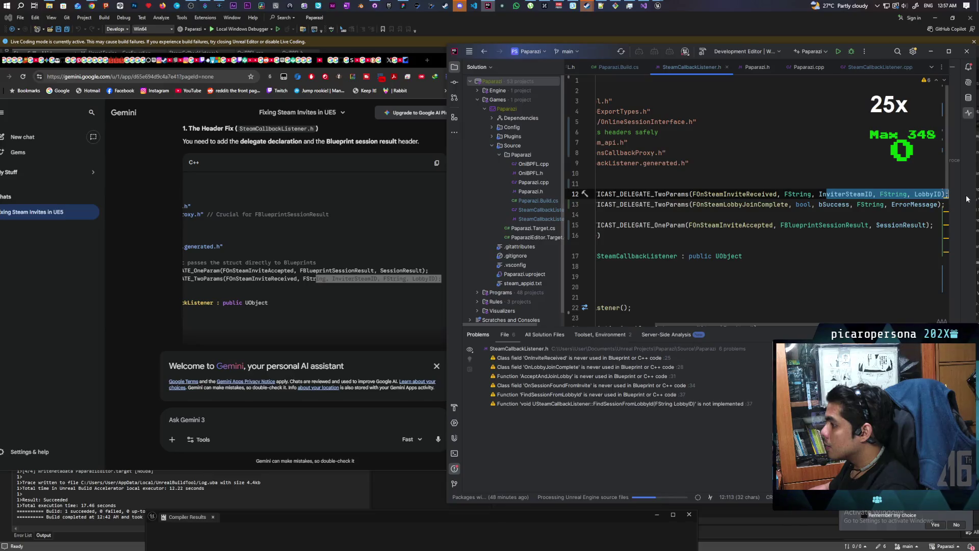
click(241, 334)
scroll(250, 326, up, 2)
scroll(237, 316, down, 3)
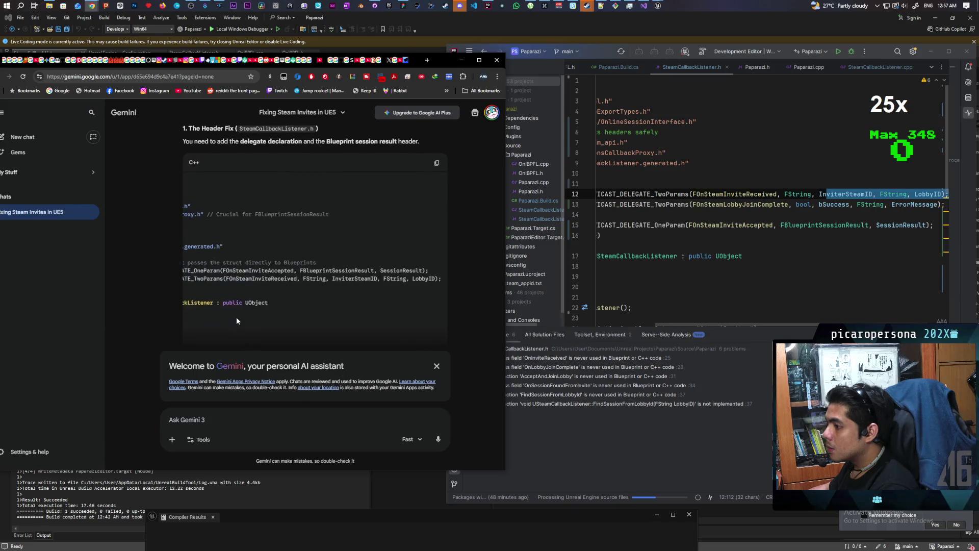
scroll(212, 204, left, 5)
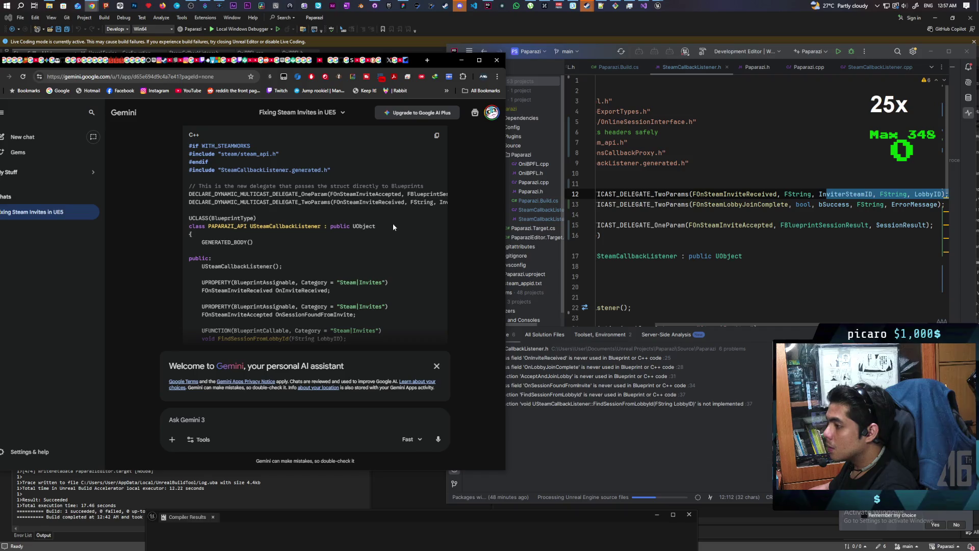
Review the USteamCallbackListener class declarations against Gemini's revised Header Fix block.
click(637, 204)
click(643, 256)
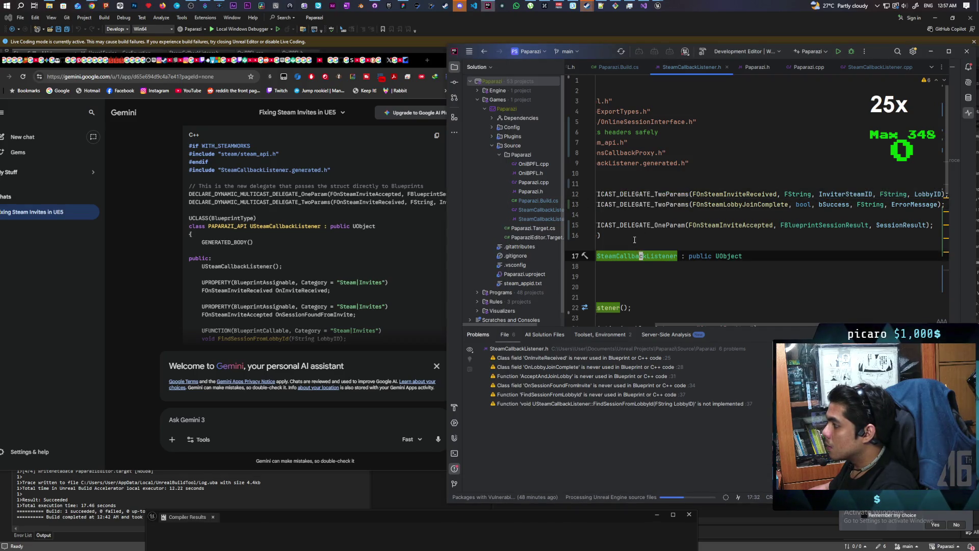
scroll(612, 316, left, 5)
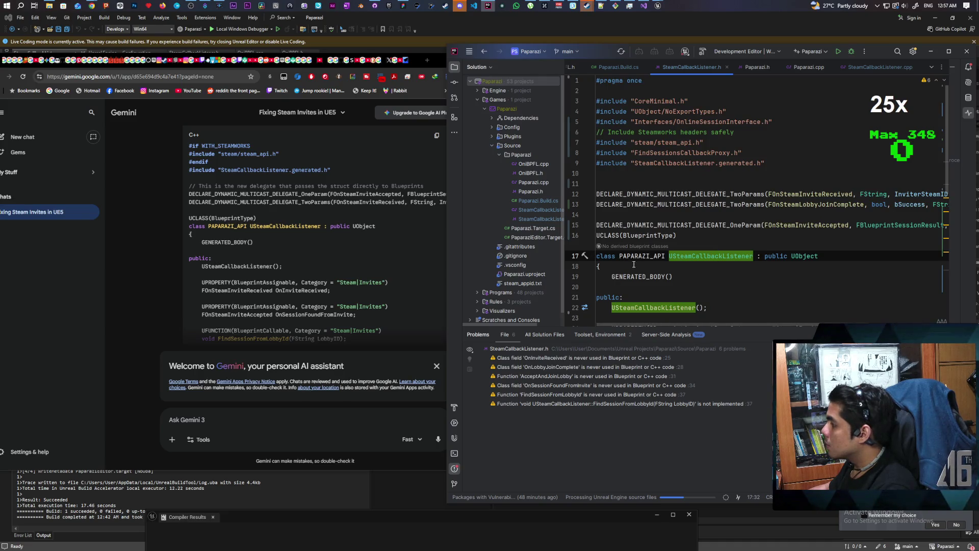
scroll(668, 255, down, 2)
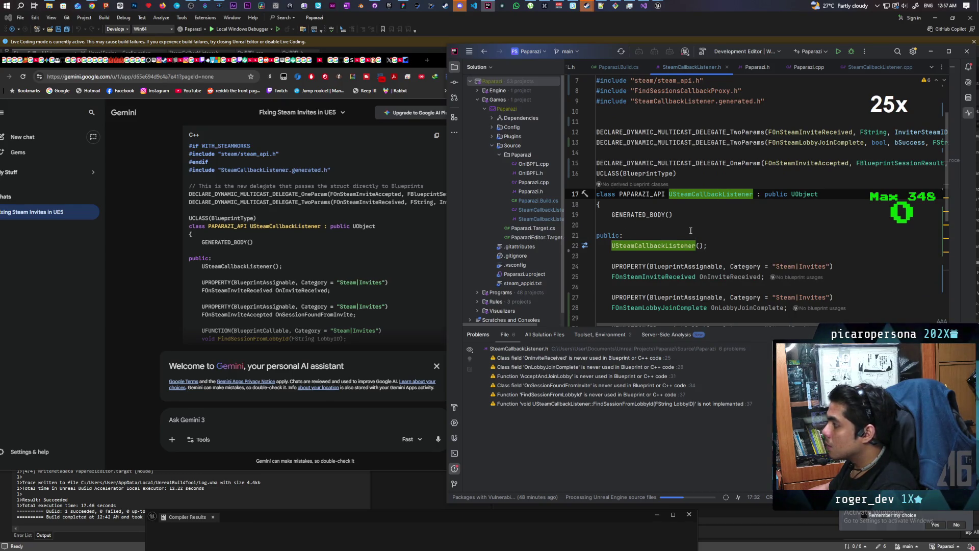
scroll(691, 230, down, 3)
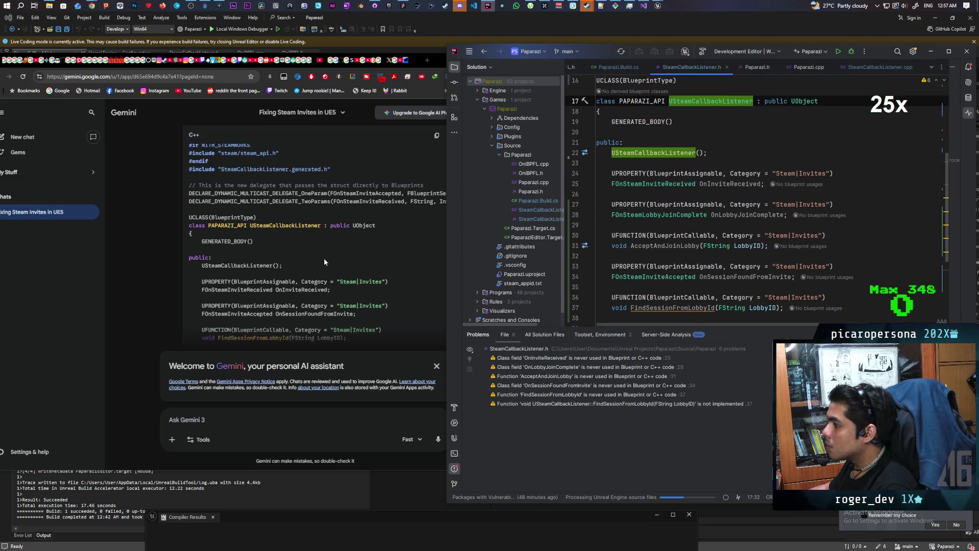
scroll(323, 258, down, 2)
scroll(736, 230, down, 1)
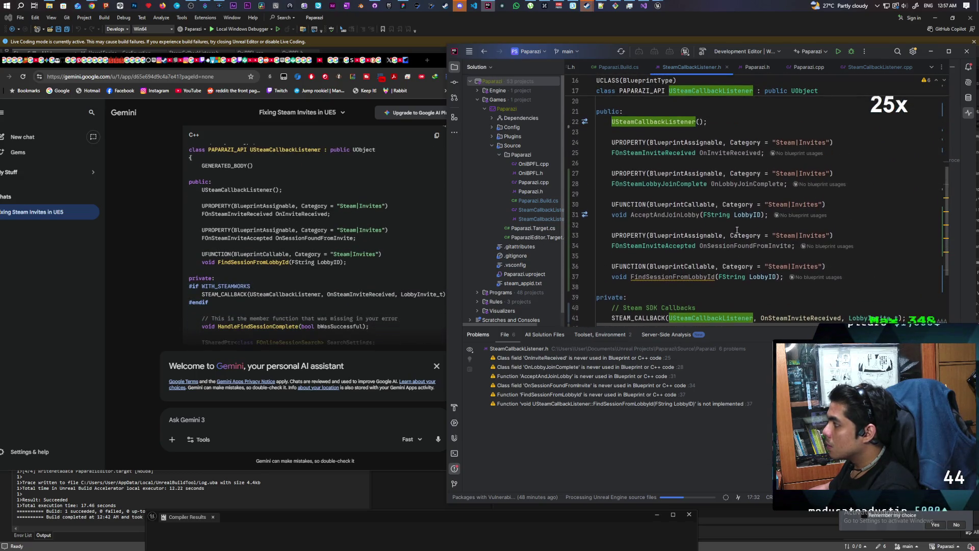
mouse_move(702, 233)
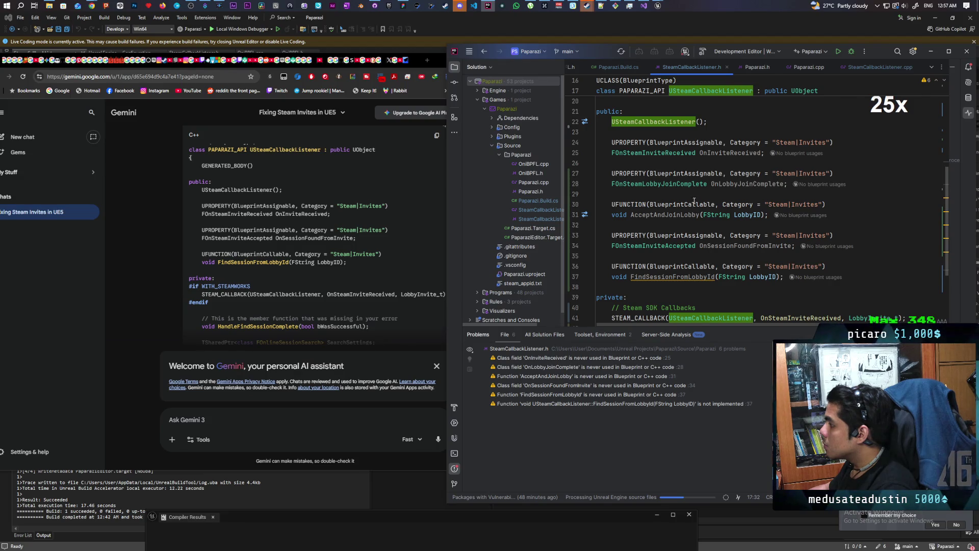
mouse_move(688, 217)
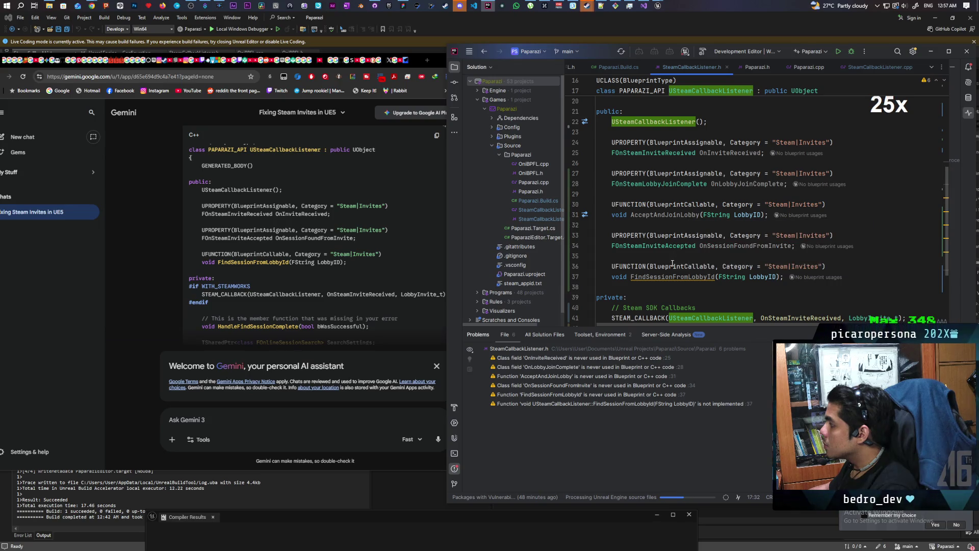
mouse_move(672, 262)
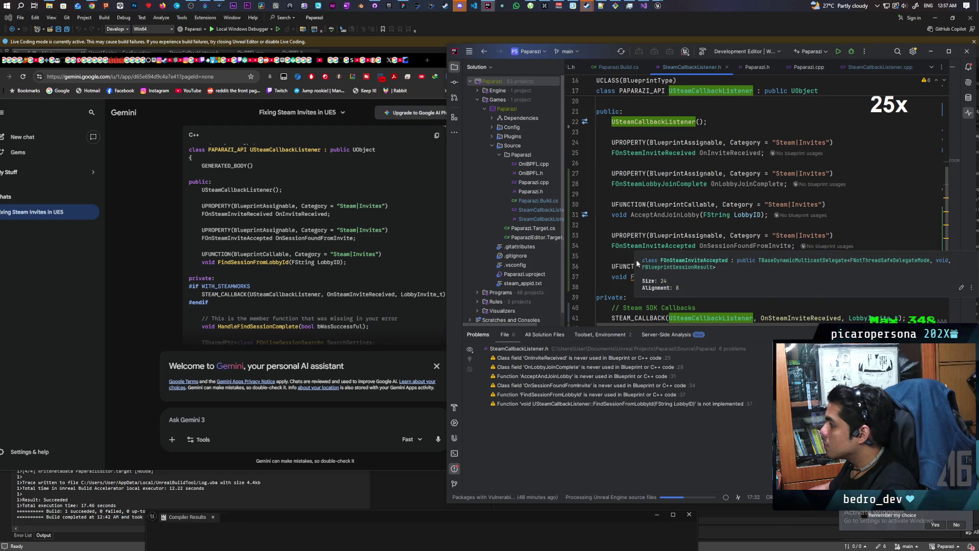
mouse_move(617, 250)
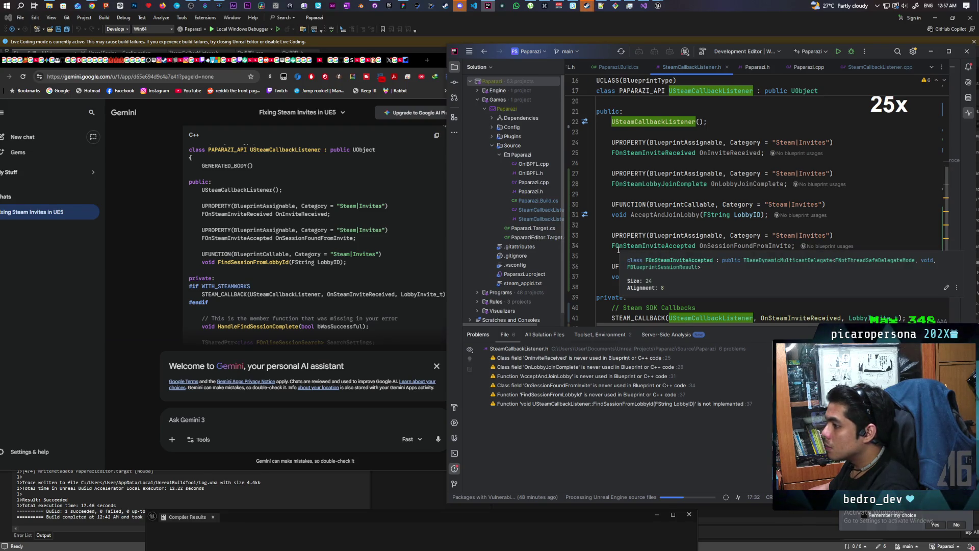
scroll(354, 250, down, 3)
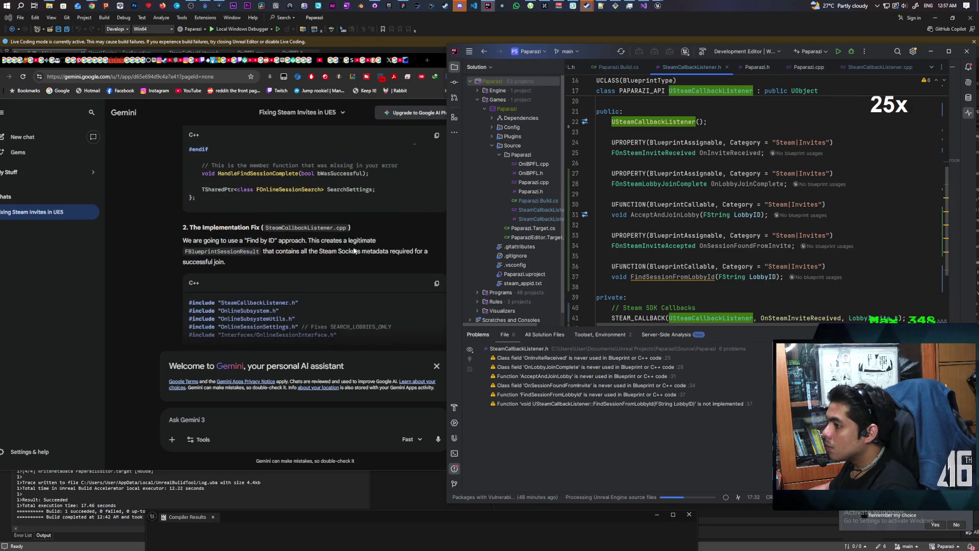
scroll(714, 203, down, 5)
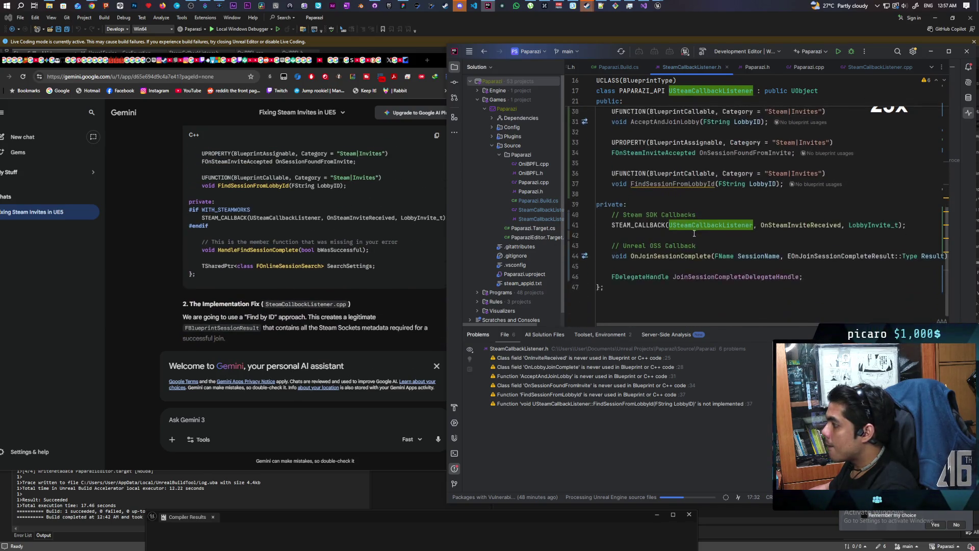
scroll(431, 173, up, 1)
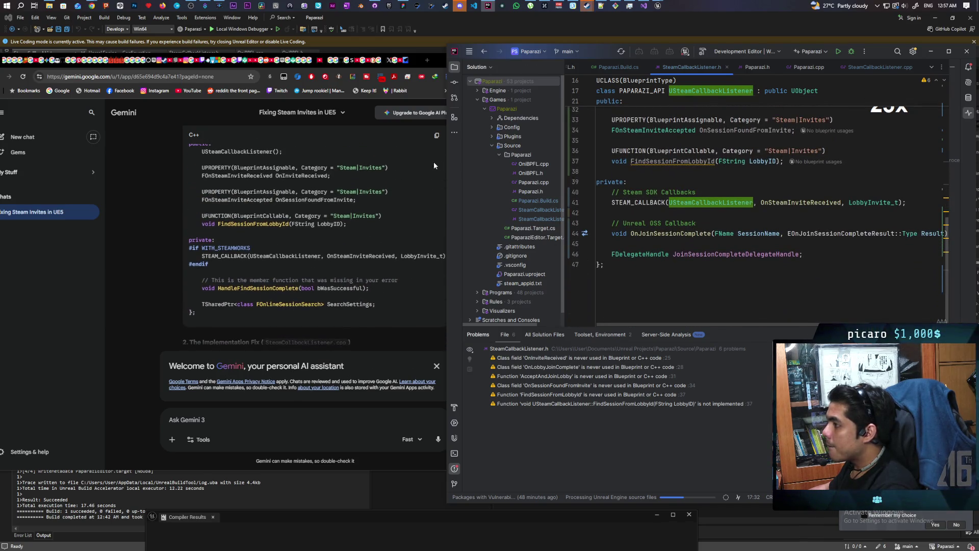
Replace the entire SteamCallbackListener.h contents with Gemini's header code.
click(436, 135)
click(710, 213)
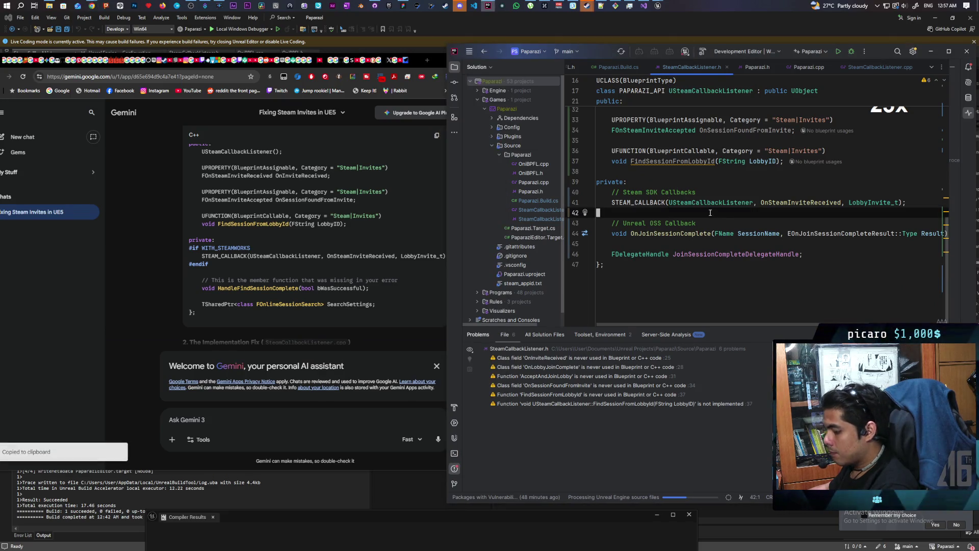
key(ctrl+a)
key(ctrl+v)
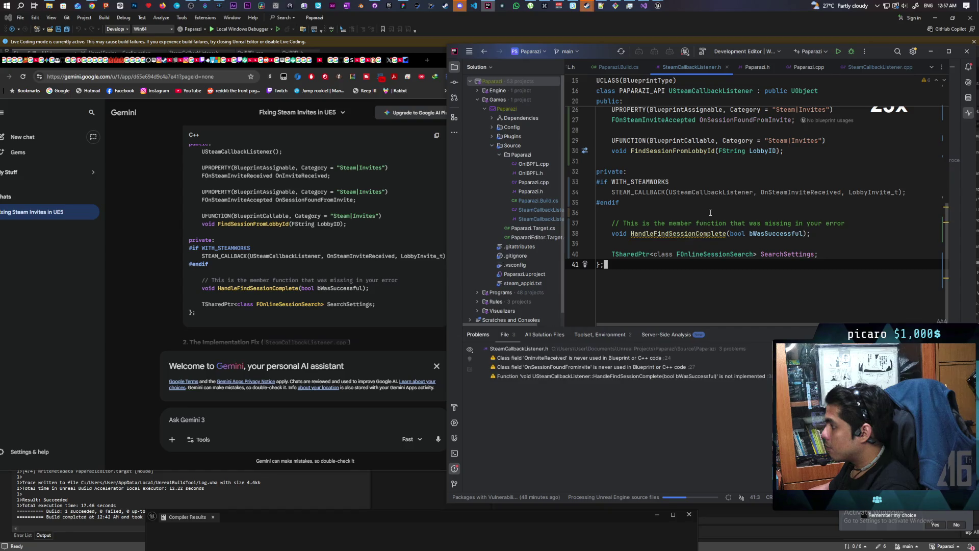
Delete the #if WITH_STEAMWORKS and #endif lines so steam_api.h is included unconditionally.
scroll(710, 213, up, 8)
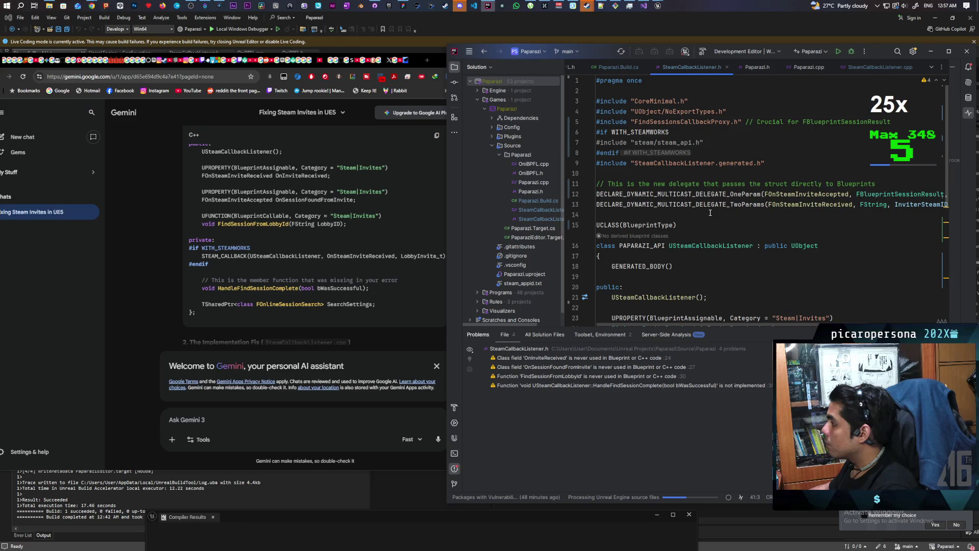
click(680, 132)
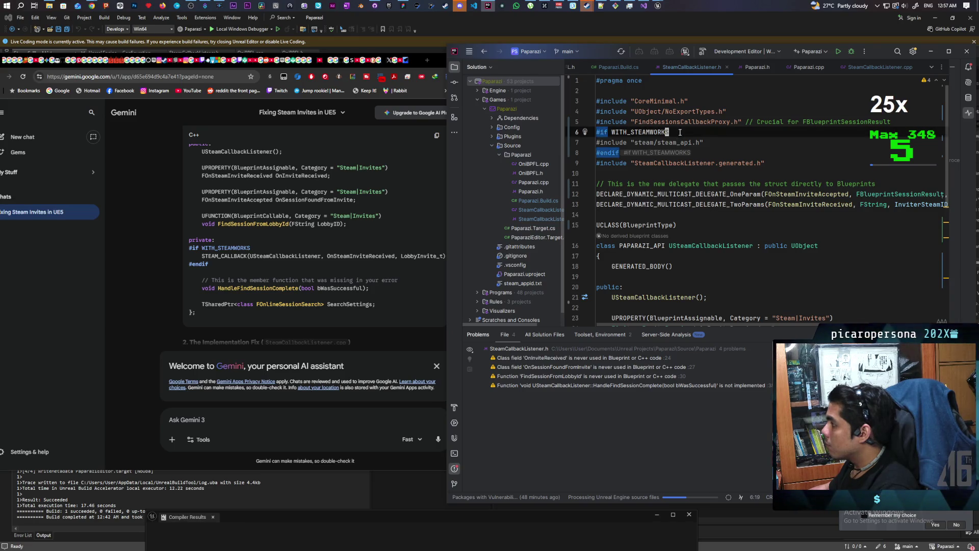
key(ctrl+x)
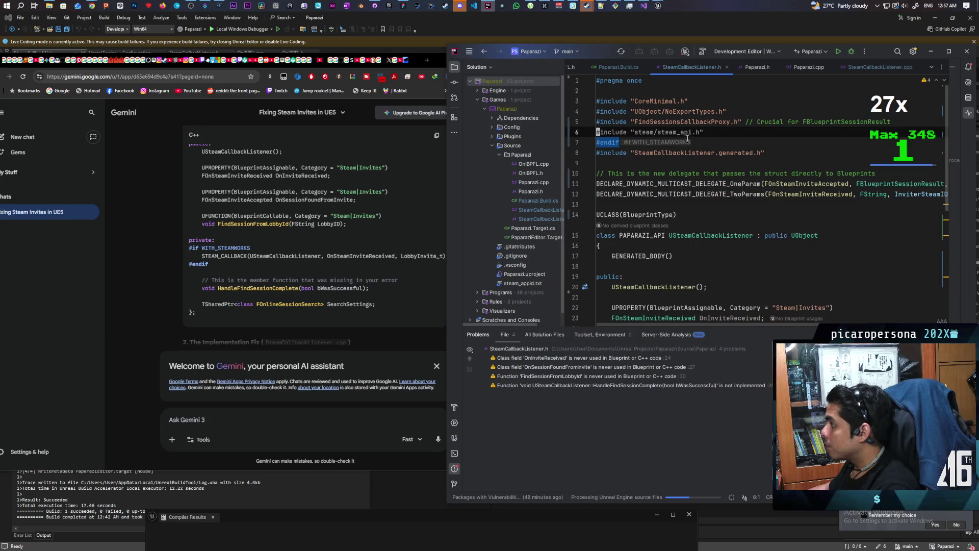
click(700, 143)
key(ctrl+x)
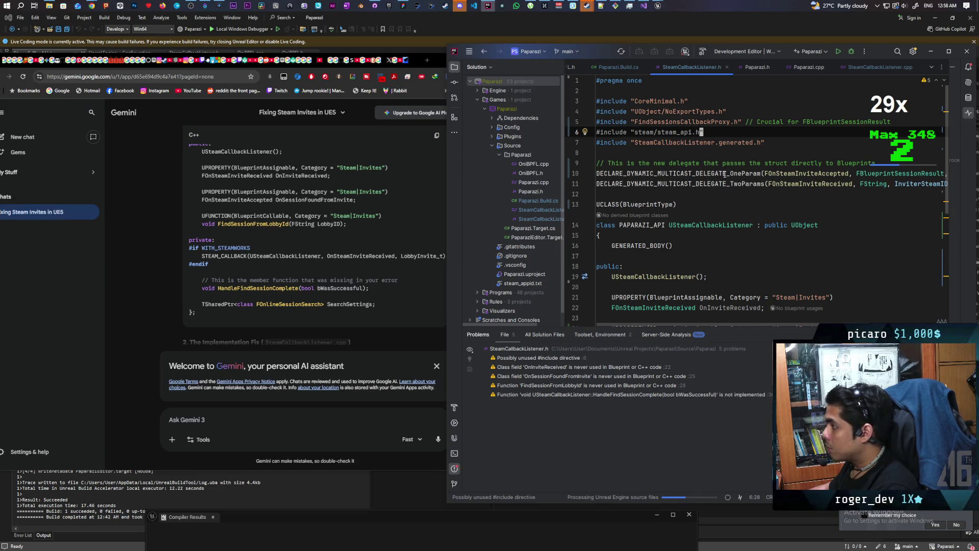
scroll(724, 174, down, 5)
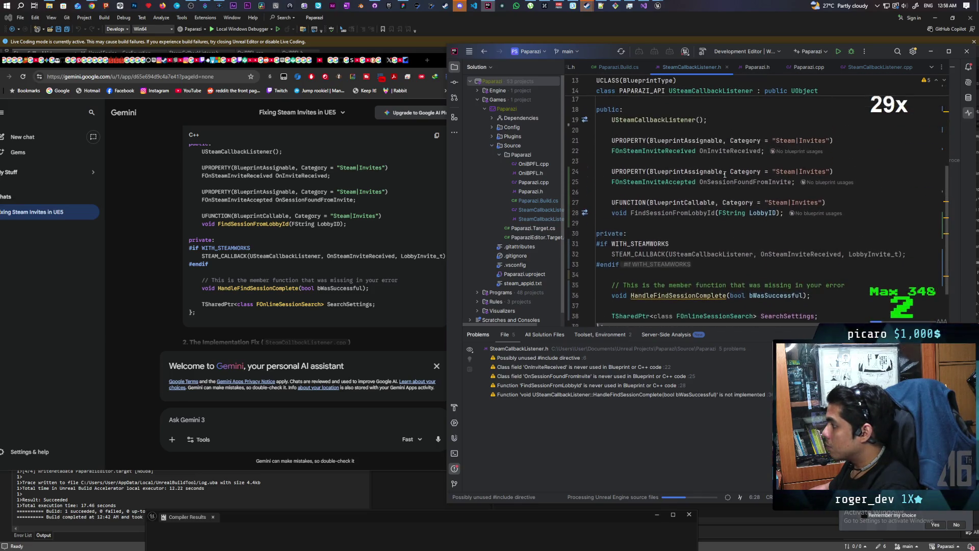
scroll(369, 222, down, 4)
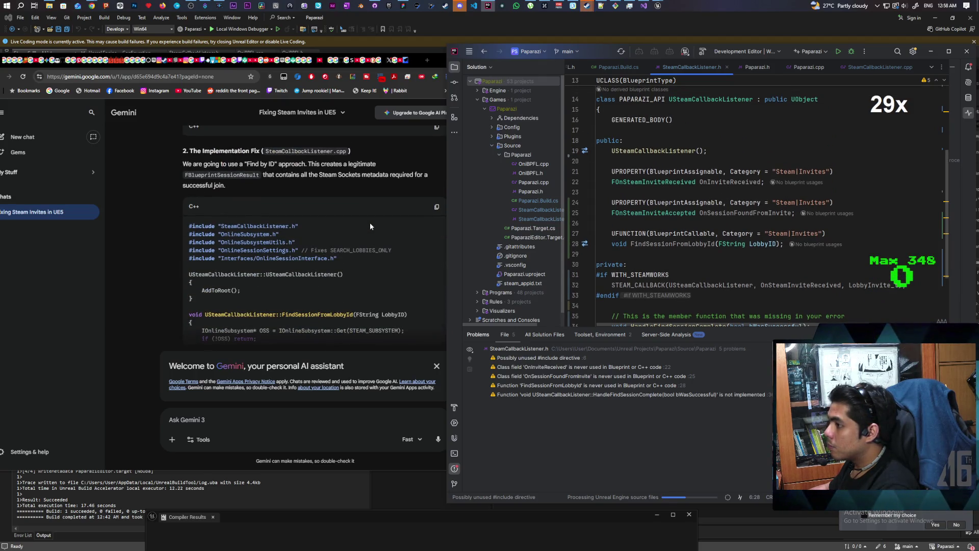
scroll(373, 236, down, 10)
scroll(373, 240, up, 10)
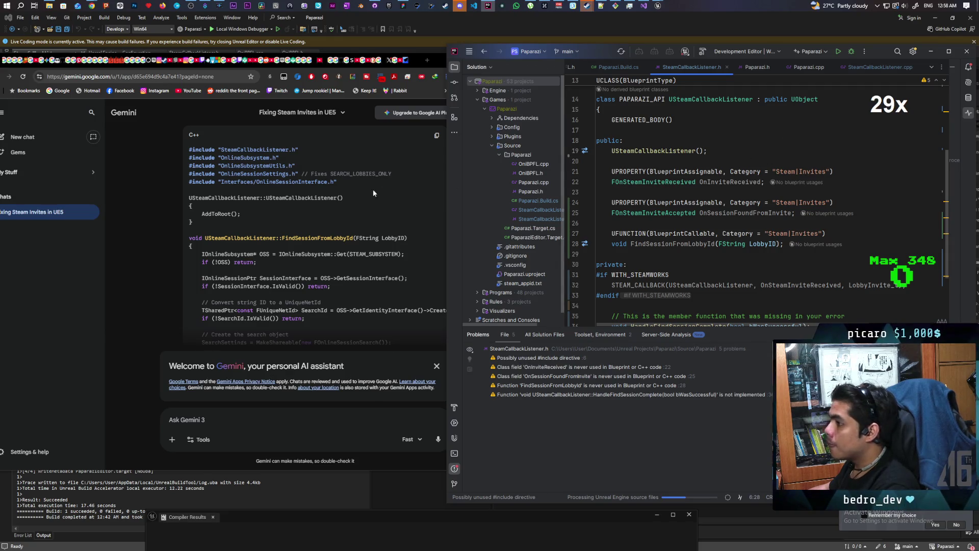
scroll(370, 188, up, 2)
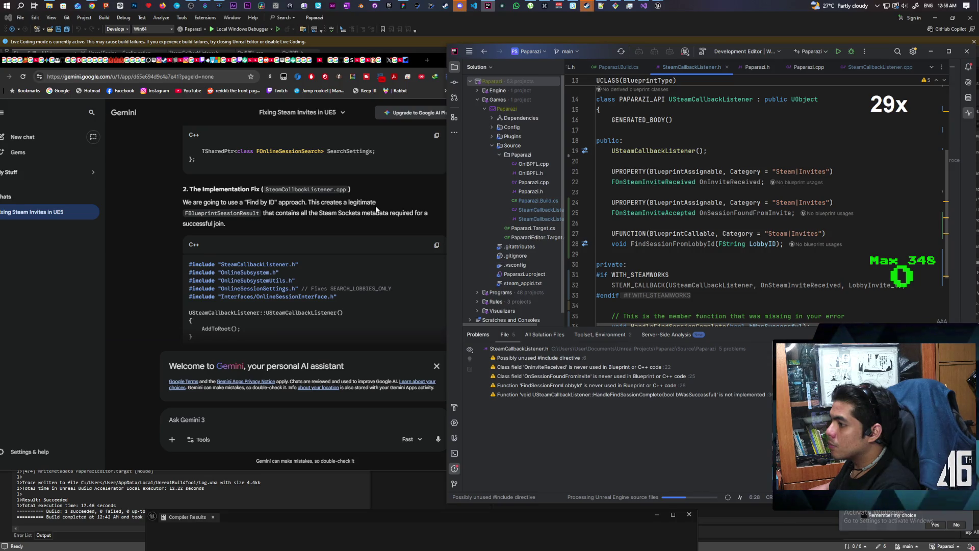
scroll(375, 209, down, 1)
scroll(375, 205, down, 4)
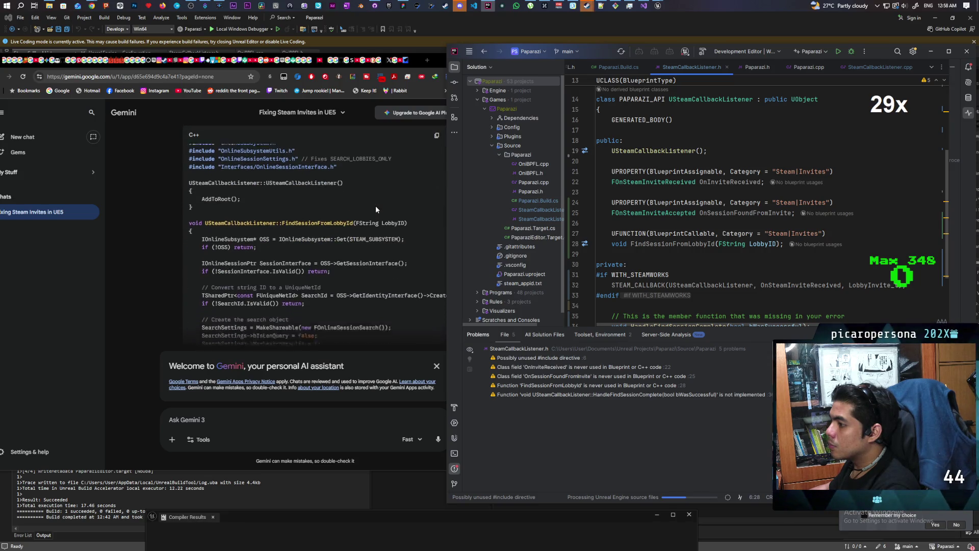
scroll(375, 206, down, 1)
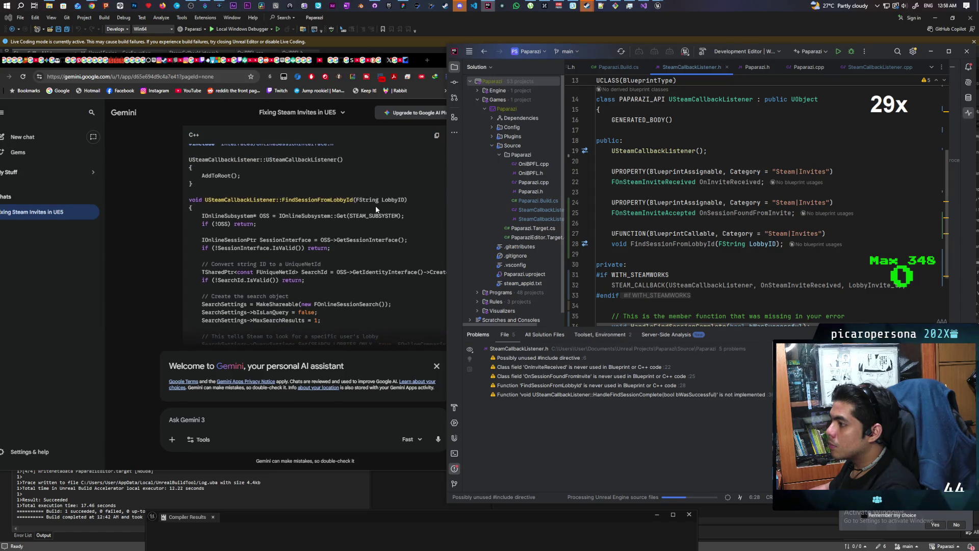
scroll(375, 206, down, 1)
scroll(375, 206, down, 1)
scroll(375, 206, down, 2)
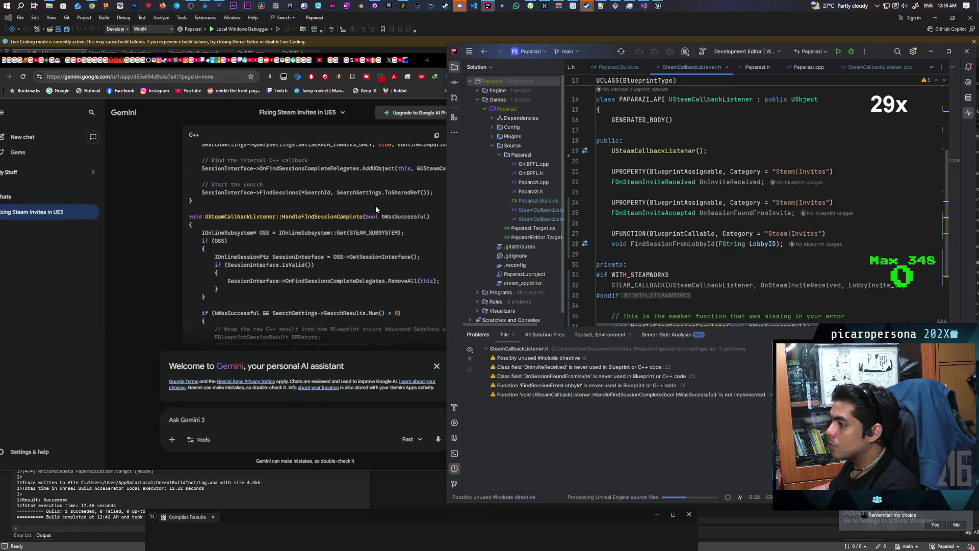
scroll(375, 206, down, 3)
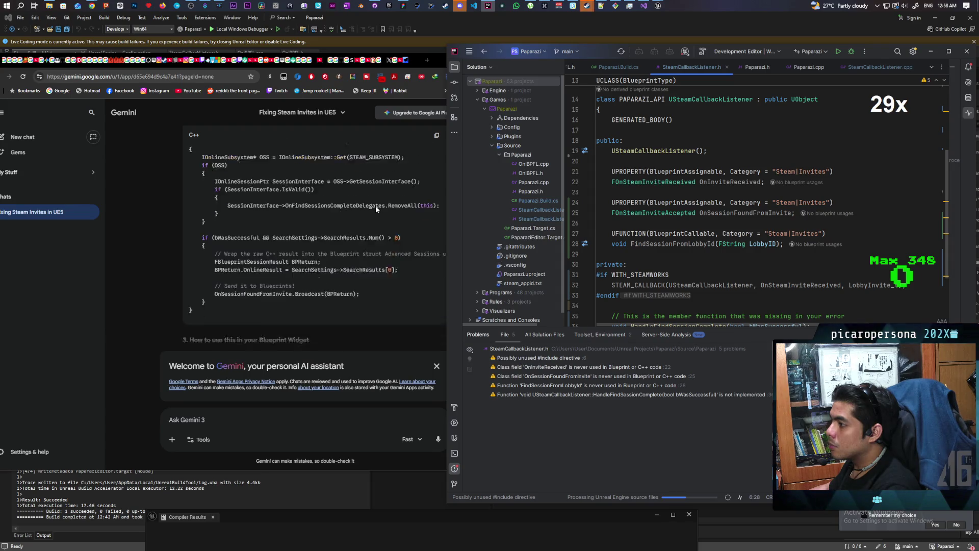
scroll(375, 206, up, 4)
scroll(385, 202, up, 3)
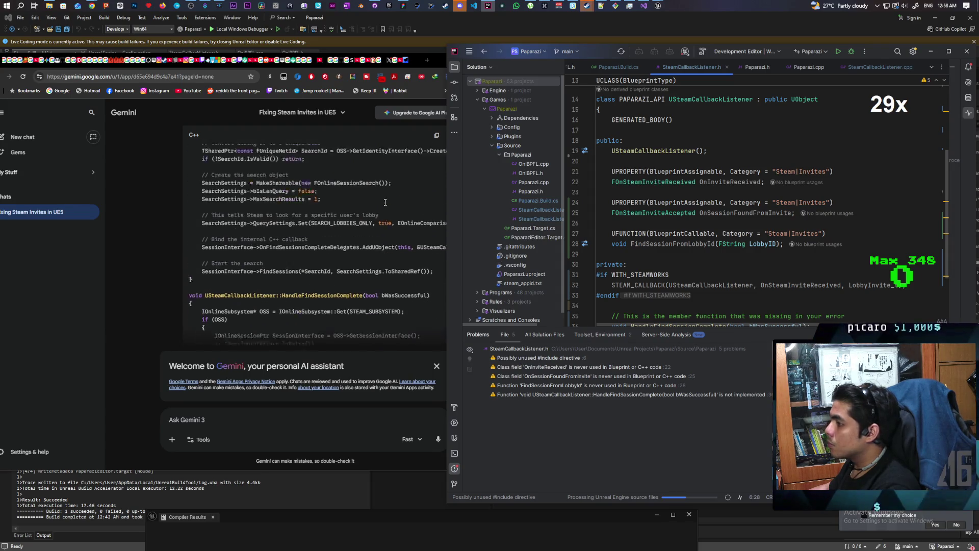
Overwrite SteamCallbackListener.cpp entirely with Gemini's copied implementation code.
click(436, 135)
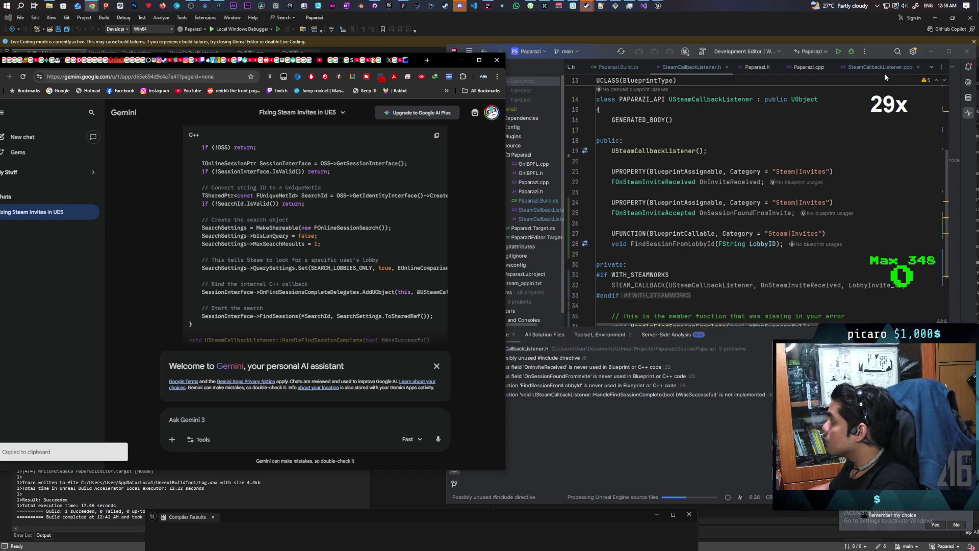
click(880, 68)
key(ctrl+a)
key(ctrl+v)
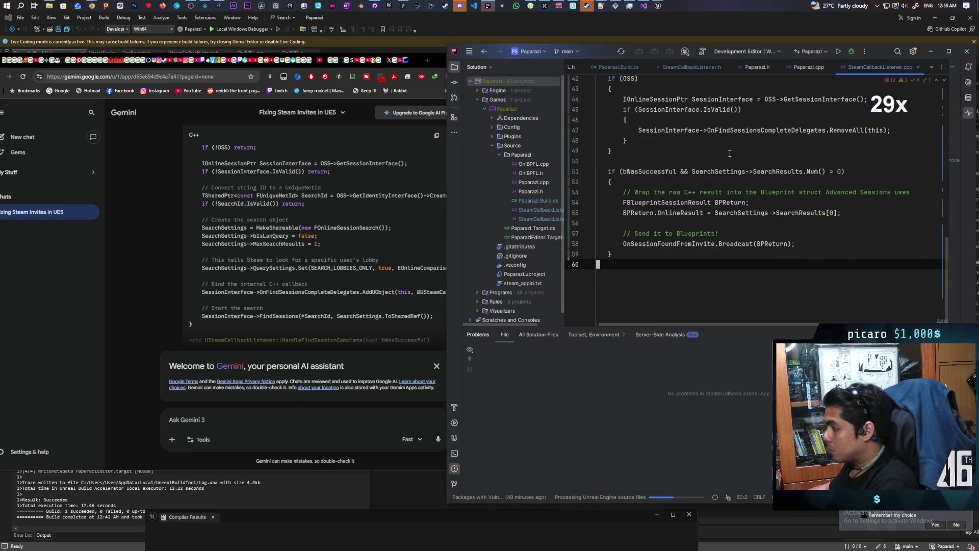
Review the pasted code and select the unresolved SEARCH_LOBBIES_ONLY symbol at line 30.
scroll(729, 153, up, 5)
scroll(729, 153, up, 6)
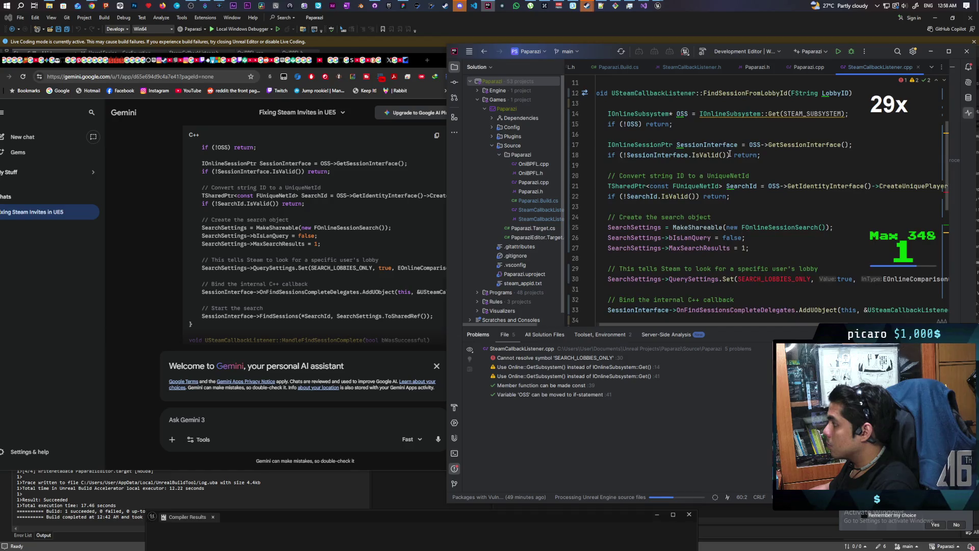
scroll(729, 153, down, 5)
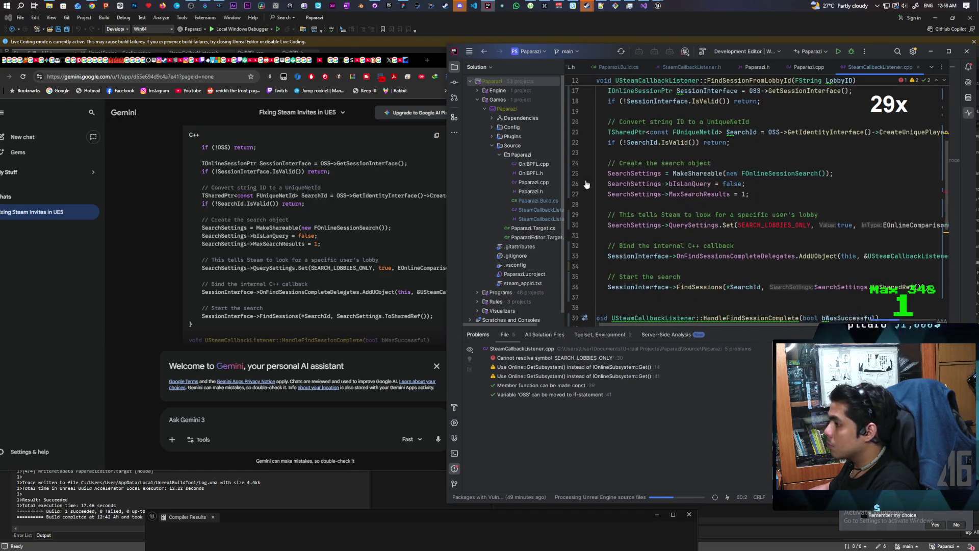
scroll(334, 224, down, 10)
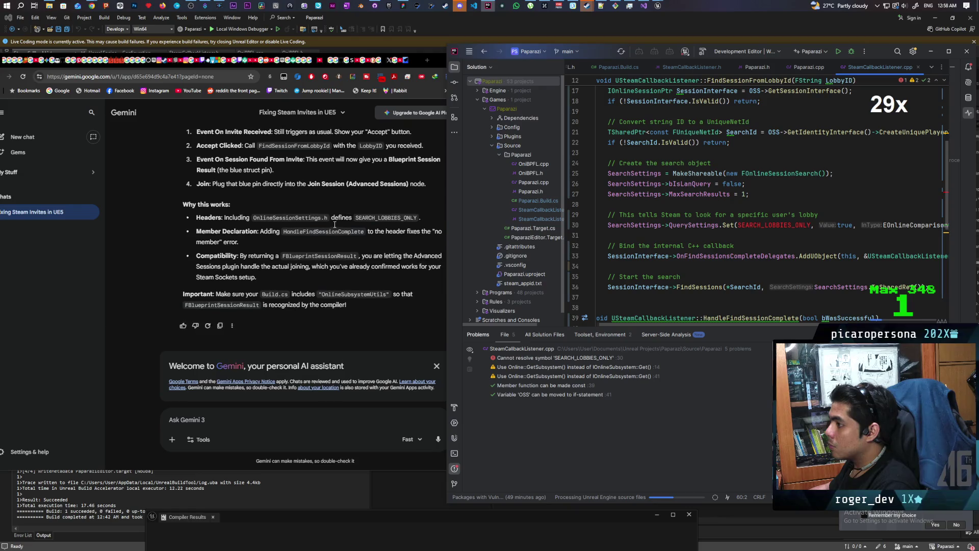
scroll(334, 224, up, 1)
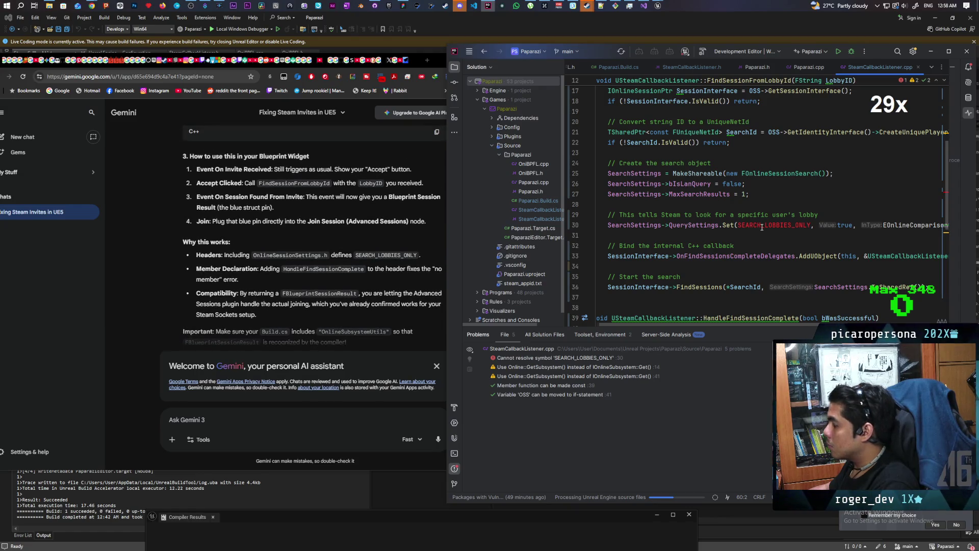
mouse_move(762, 227)
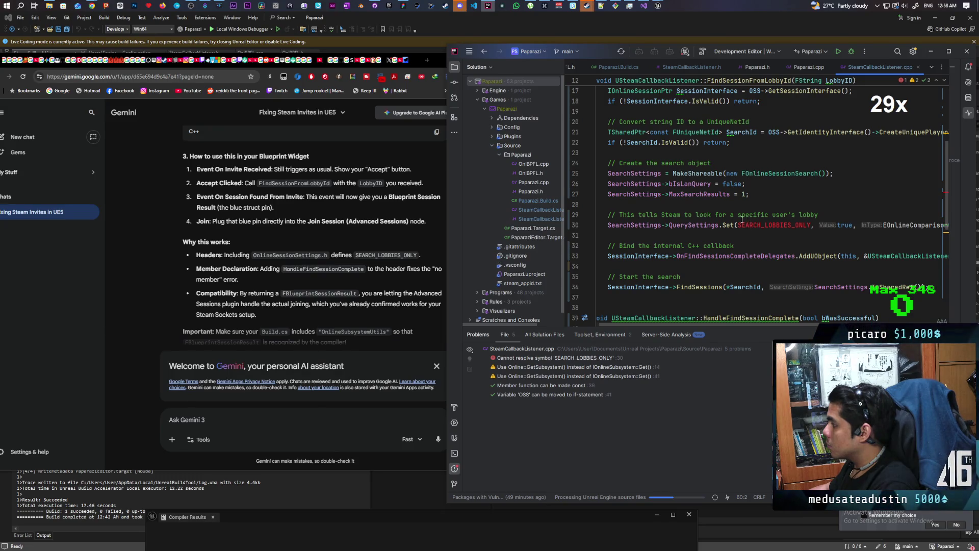
double_click(745, 226)
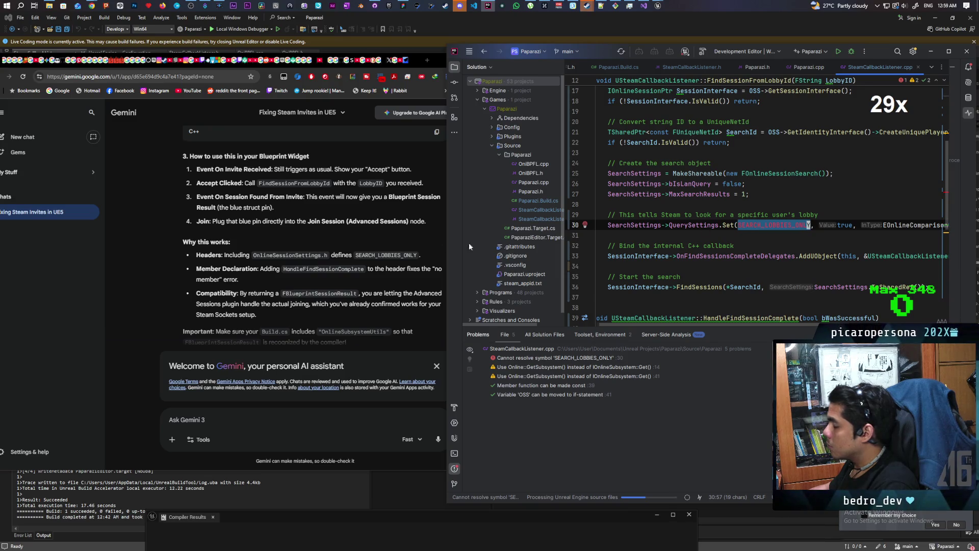
Copy the "Cannot resolve symbol 'SEARCH_LOBBIES_ONLY'" error from Problems and send it to Gemini.
scroll(336, 258, down, 1)
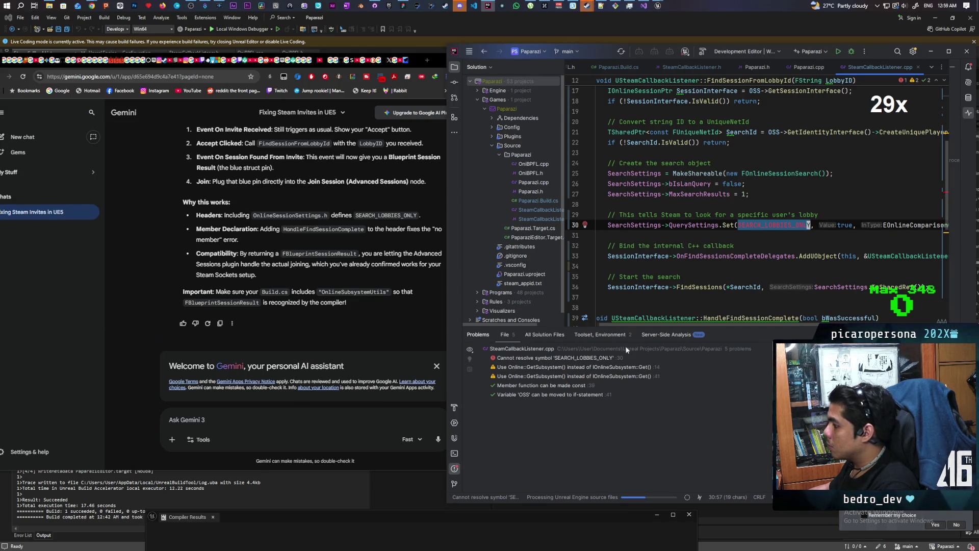
click(580, 358)
key(ctrl+c)
click(308, 418)
key(ctrl+v)
key(Return)
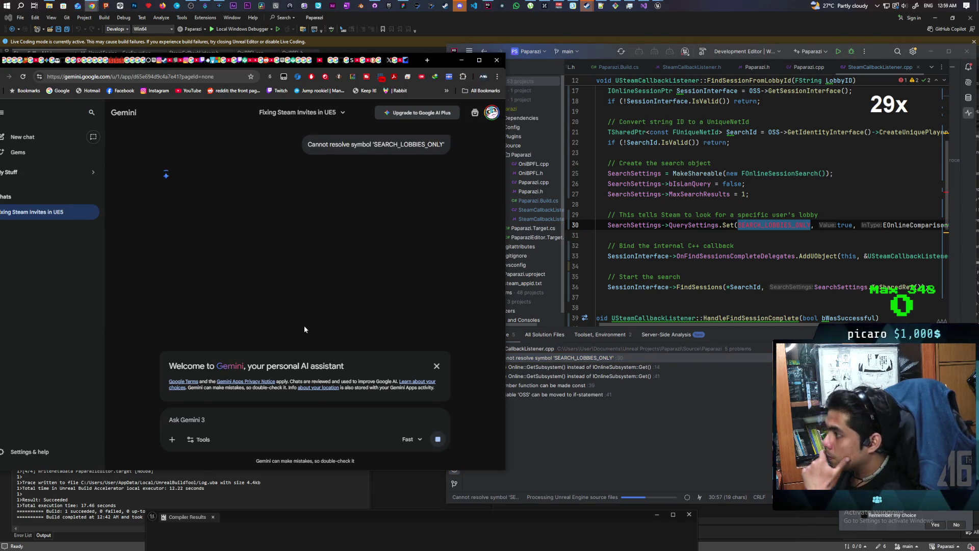
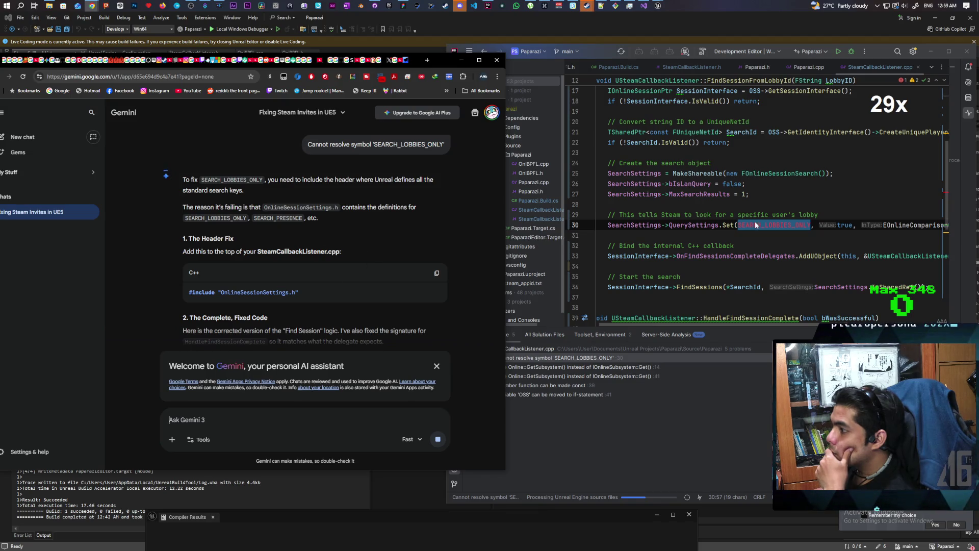
Review Gemini's answer and copy its corrected SteamCallbackListener.h code block.
scroll(752, 214, up, 5)
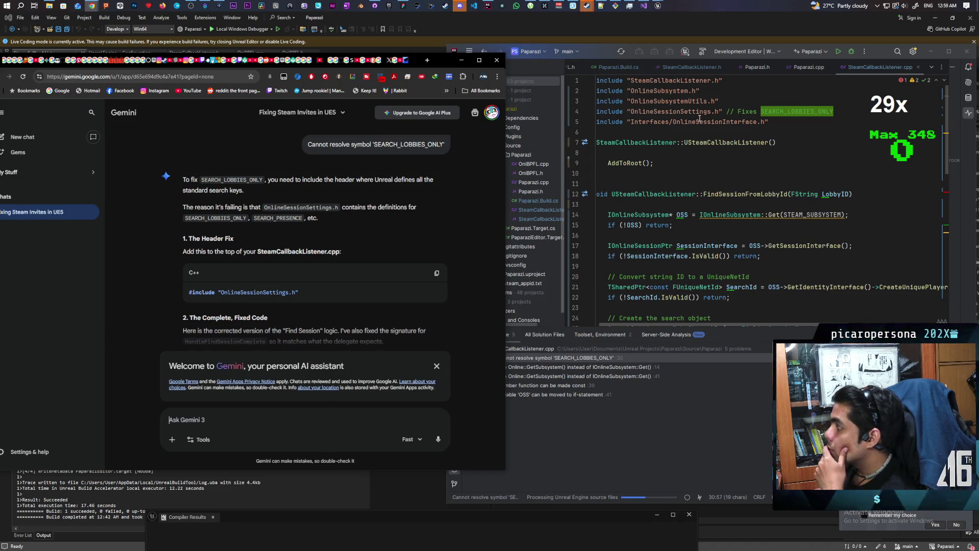
scroll(714, 153, down, 5)
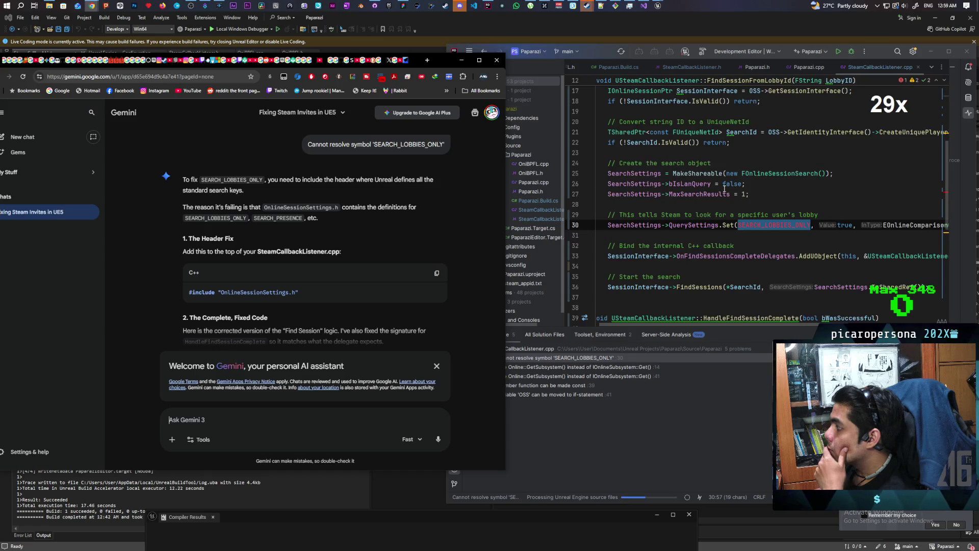
scroll(724, 189, up, 5)
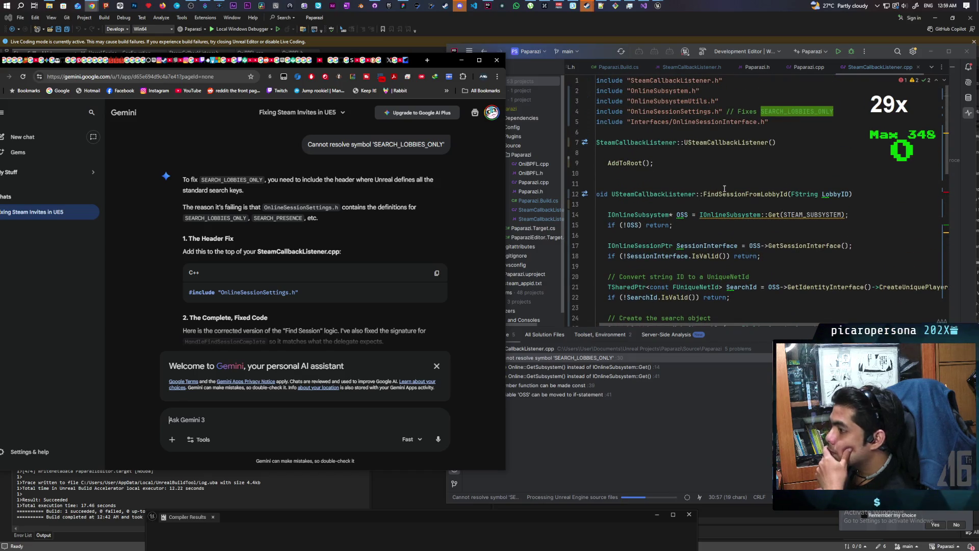
scroll(385, 246, down, 2)
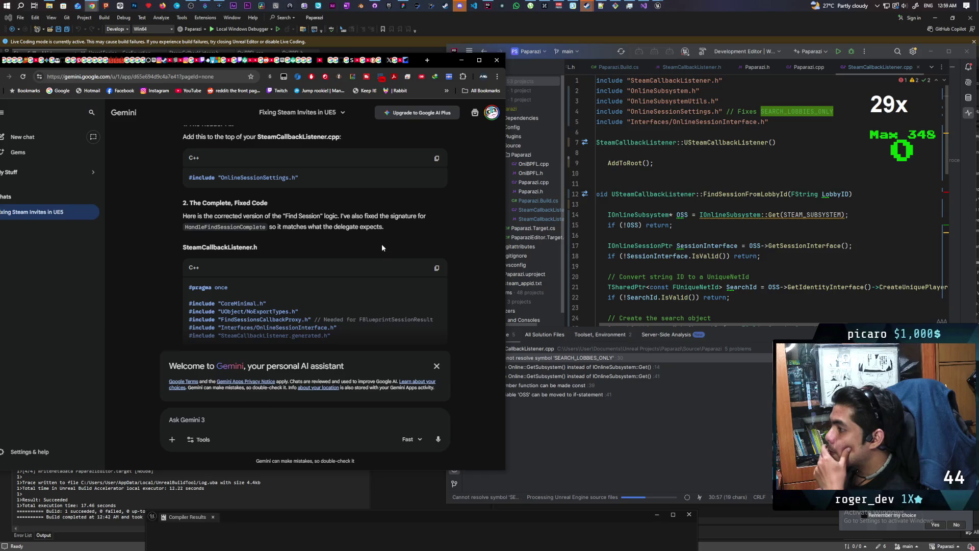
scroll(379, 245, down, 1)
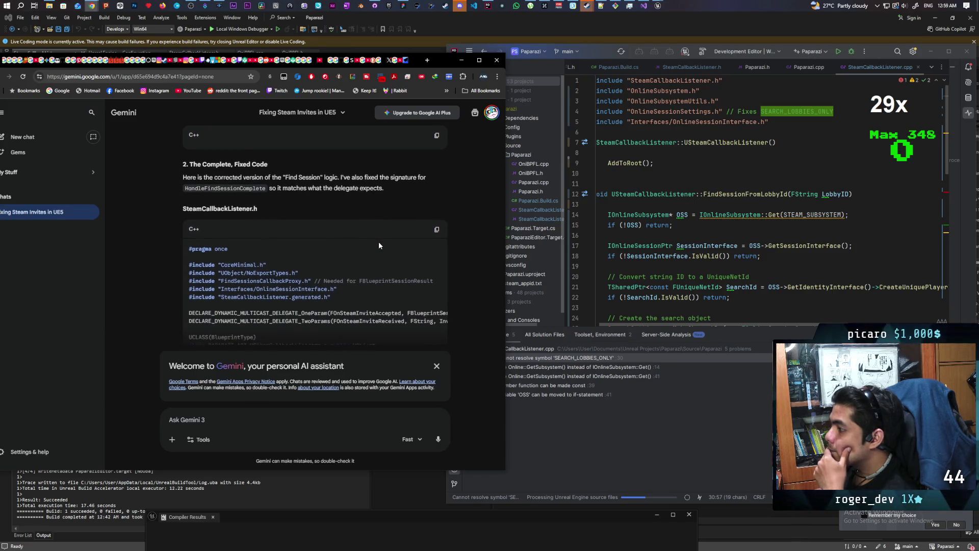
scroll(379, 245, down, 3)
scroll(378, 240, down, 3)
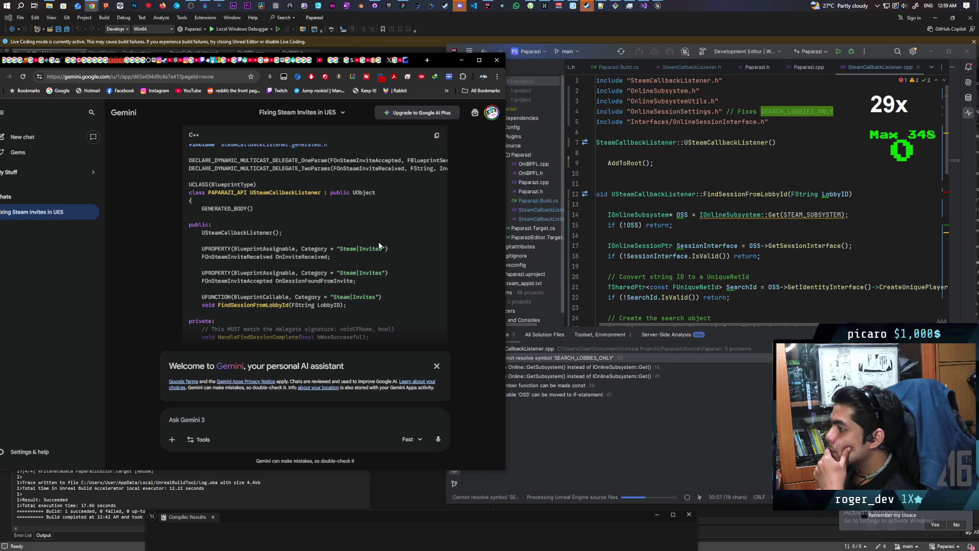
scroll(379, 240, up, 2)
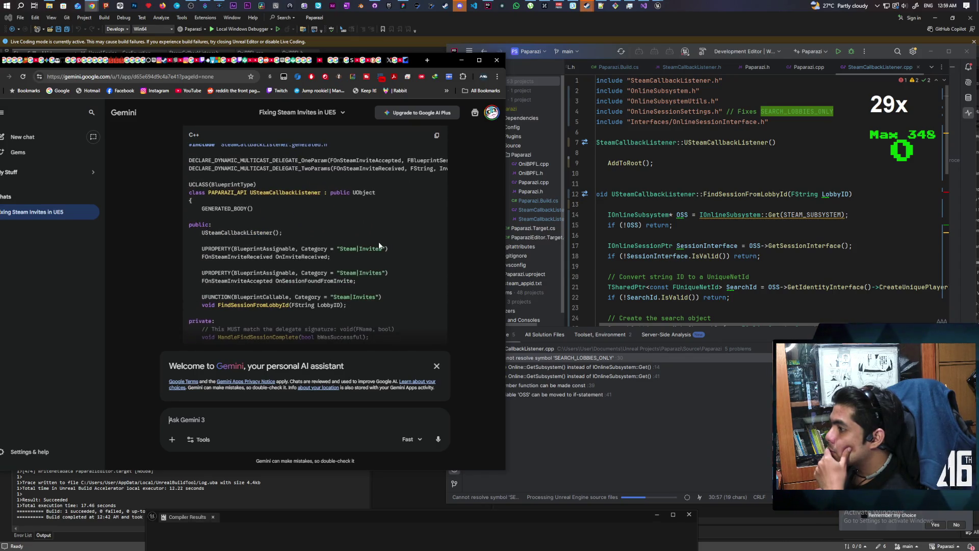
scroll(378, 240, down, 2)
scroll(379, 241, up, 3)
scroll(379, 245, up, 1)
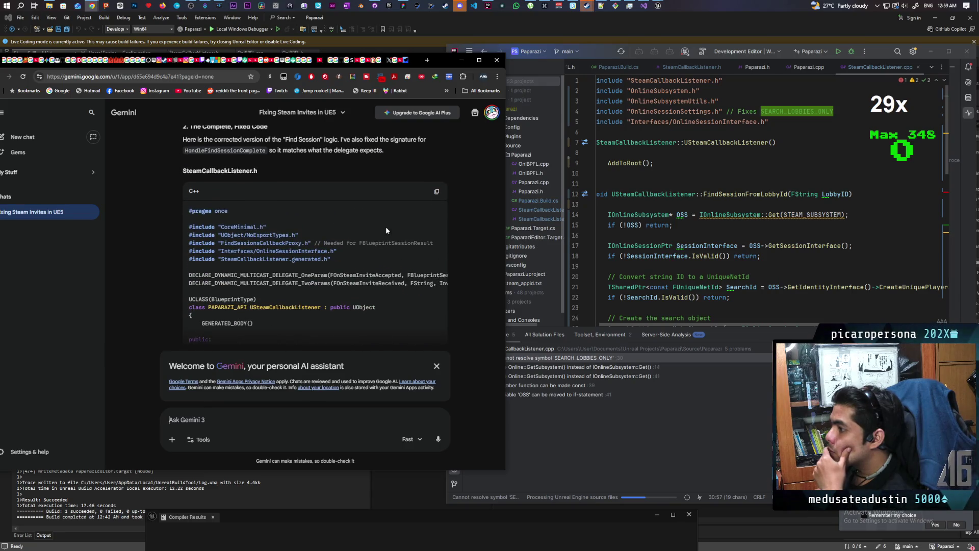
click(434, 192)
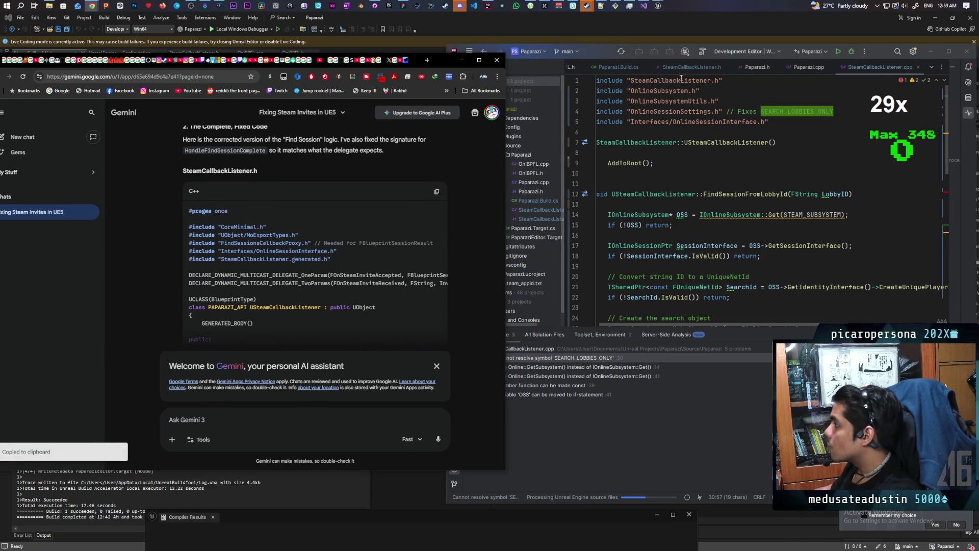
Replace all of SteamCallbackListener.h with Gemini's fixed header code.
click(692, 67)
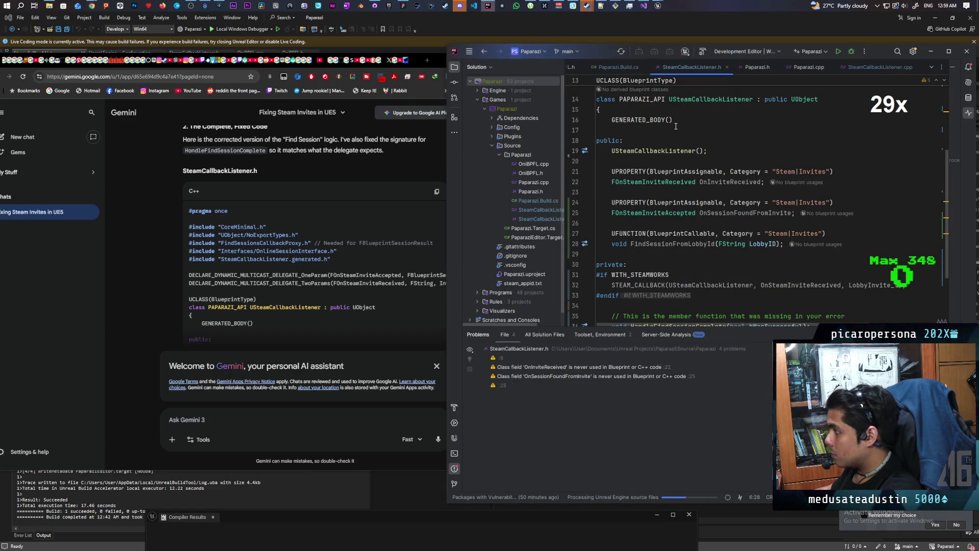
key(ctrl+a)
key(ctrl+v)
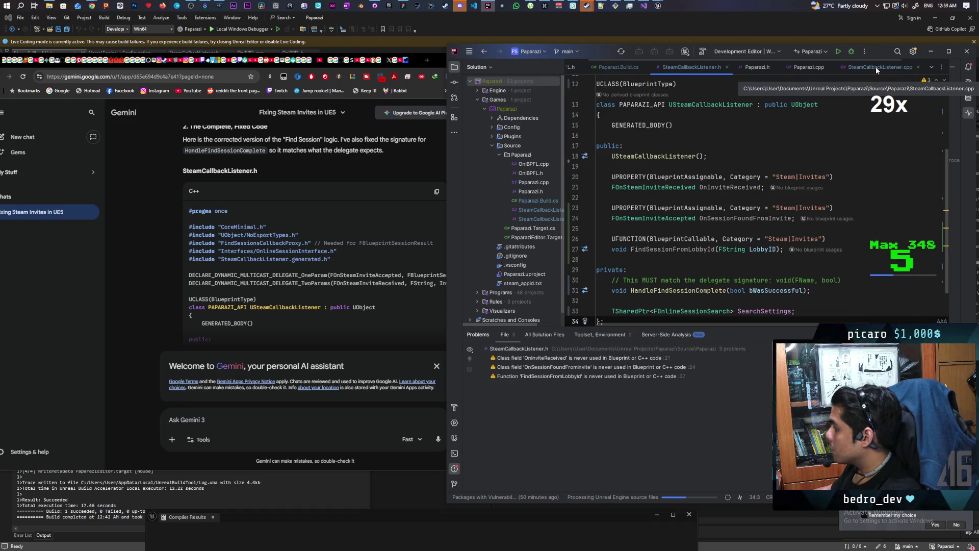
Copy Gemini's fixed .cpp code and paste it over all of SteamCallbackListener.cpp.
click(876, 66)
scroll(313, 299, down, 3)
scroll(313, 299, down, 5)
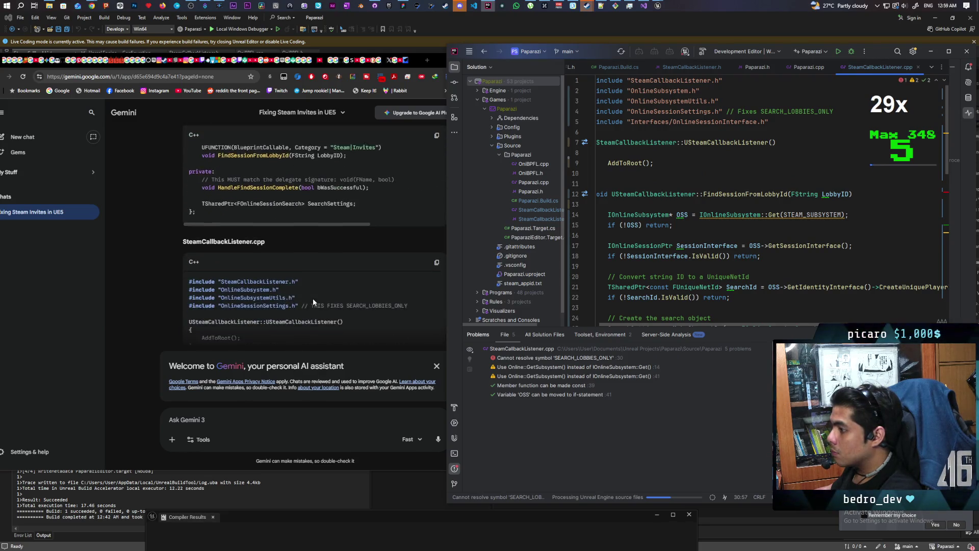
click(437, 145)
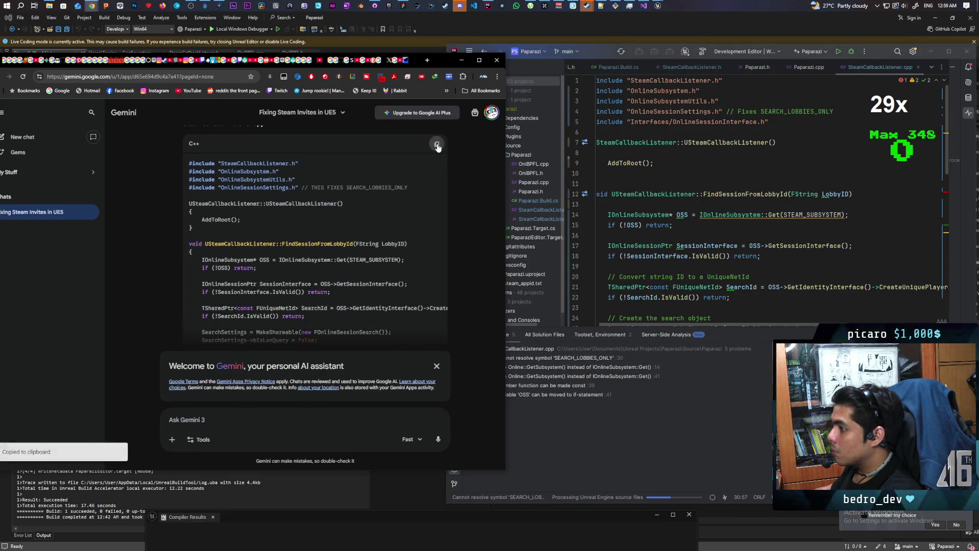
click(865, 65)
key(ctrl+a)
scroll(771, 164, down, 10)
key(ctrl+v)
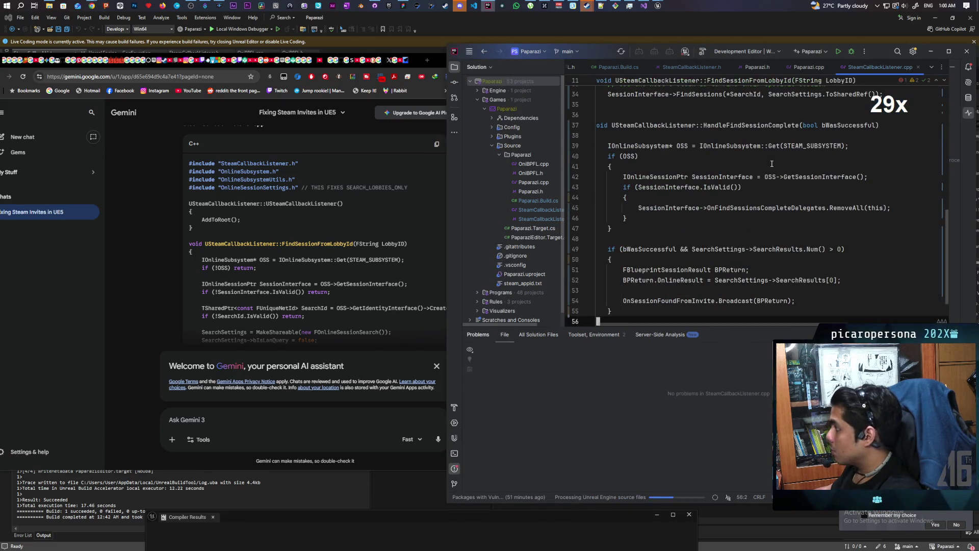
Check the new .cpp, where SEARCH_LOBBIES_ONLY and SEARCH_PRESENCE remain unresolved.
scroll(772, 163, up, 3)
scroll(772, 164, up, 5)
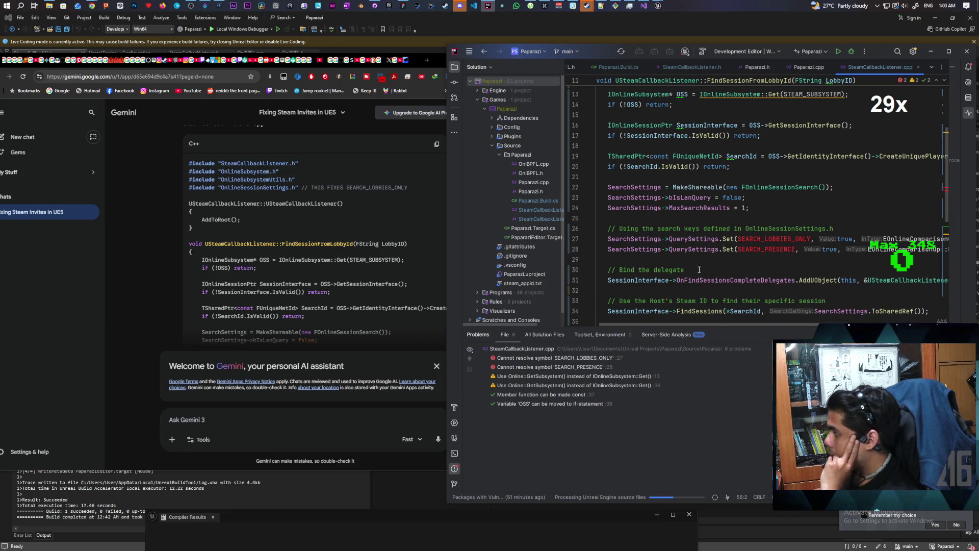
scroll(409, 279, down, 3)
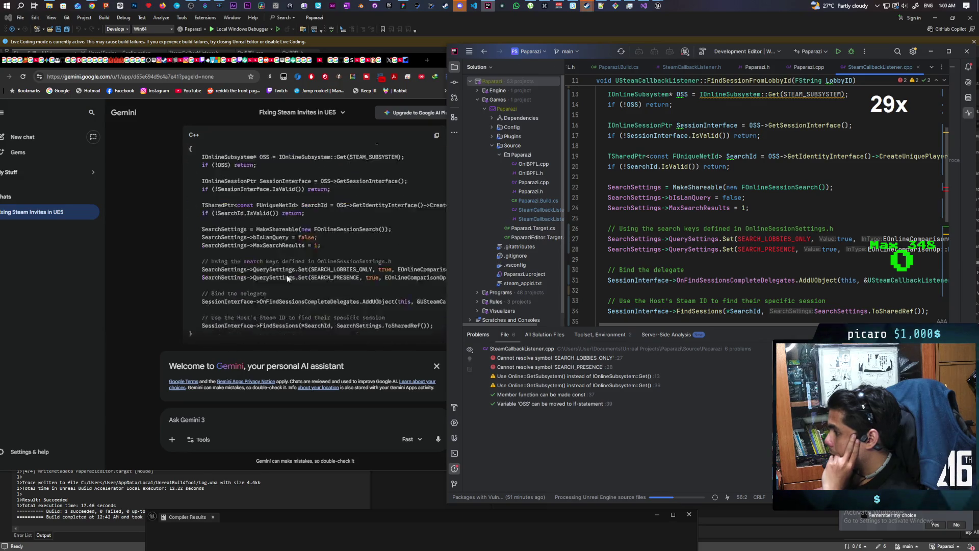
scroll(329, 265, down, 10)
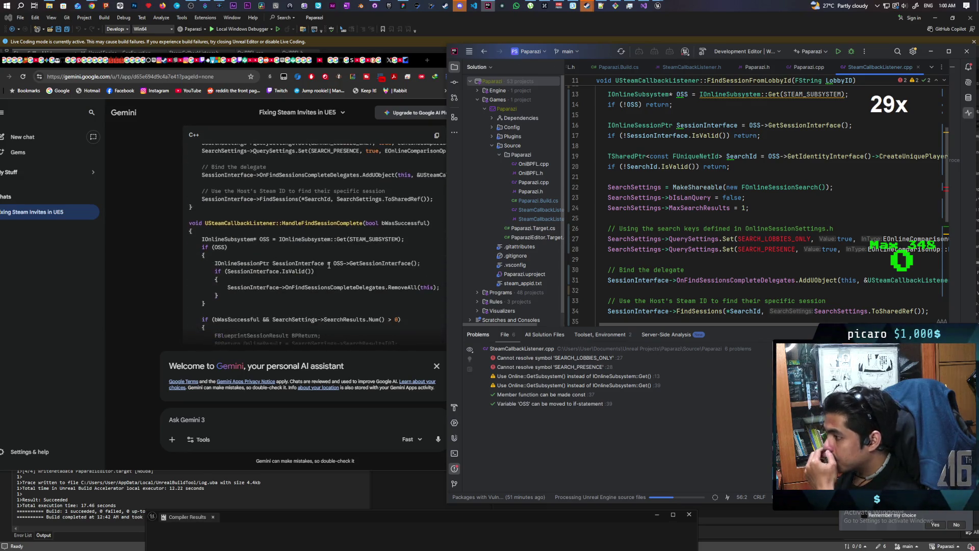
scroll(329, 264, down, 2)
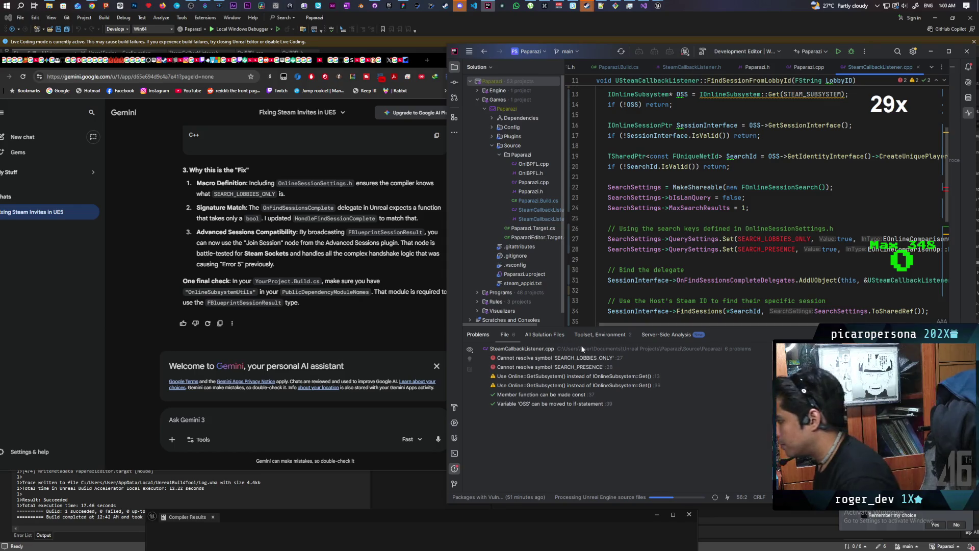
Paste the SEARCH_LOBBIES_ONLY and SEARCH_PRESENCE unresolved-symbol errors into Gemini with a short comment and send.
click(586, 358)
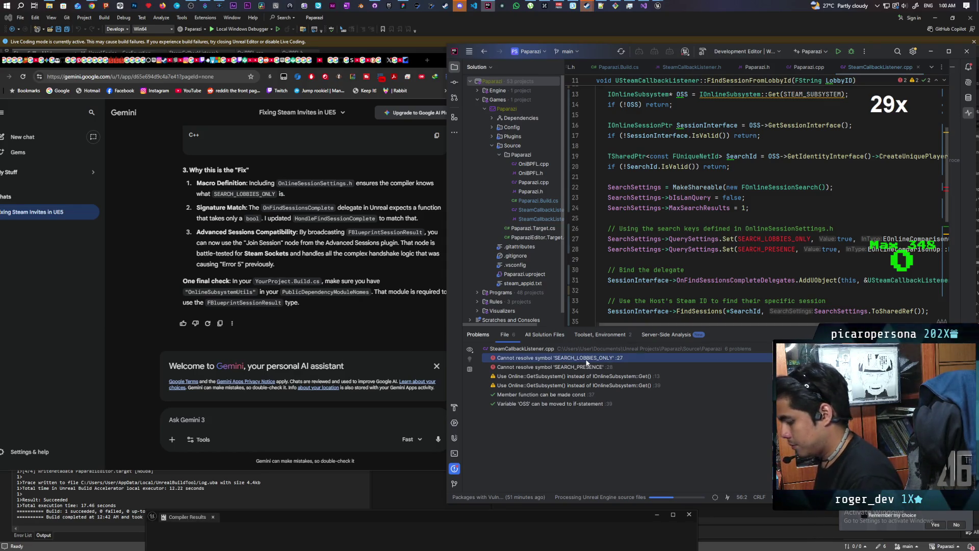
click(245, 418)
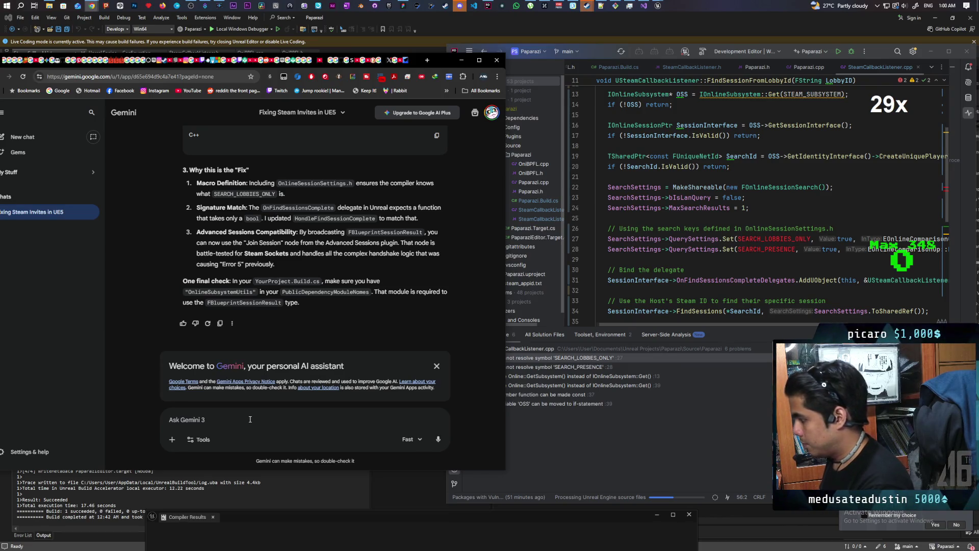
click(588, 359)
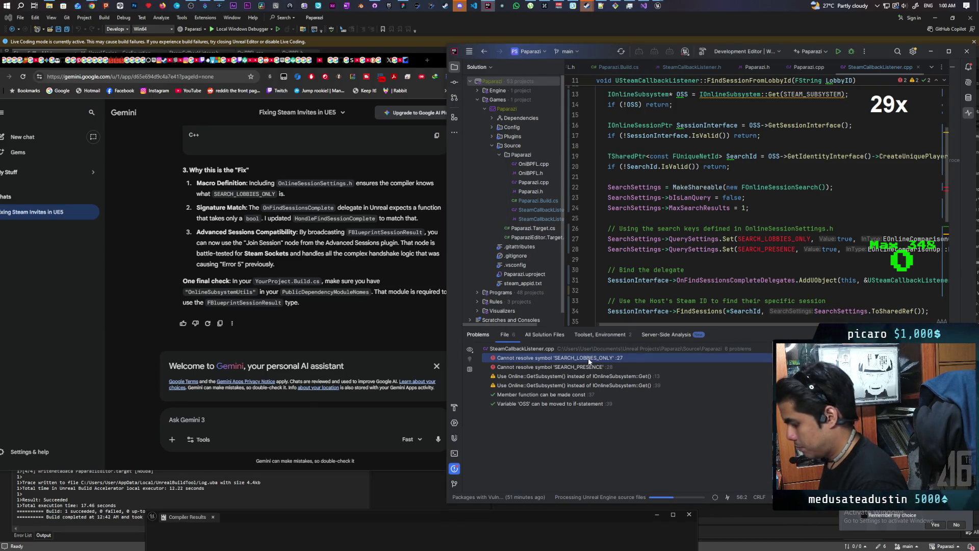
click(260, 418)
key(ctrl+v)
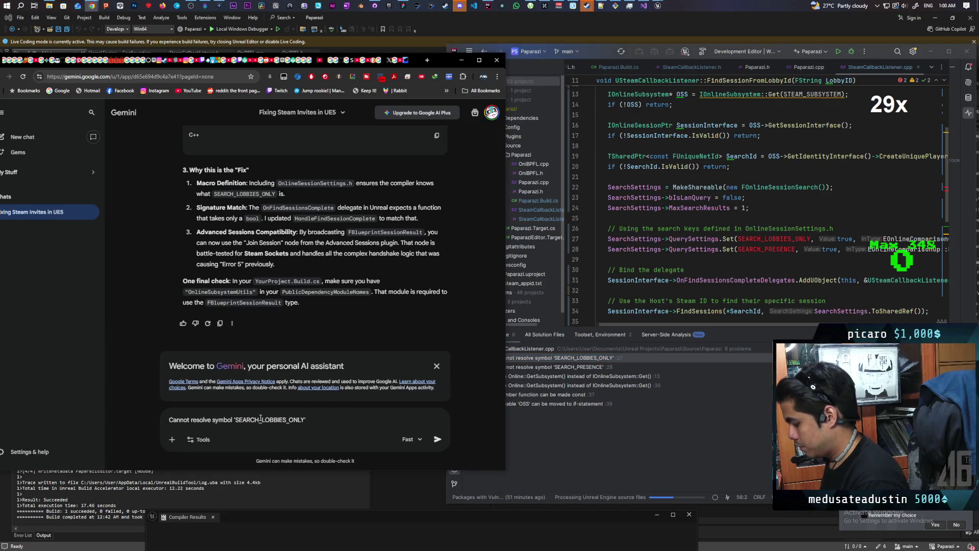
click(582, 366)
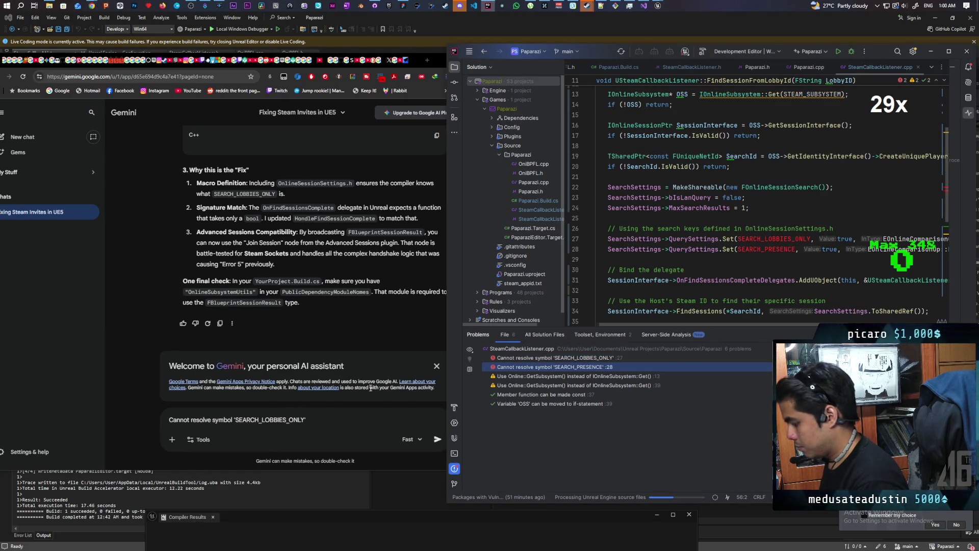
click(327, 418)
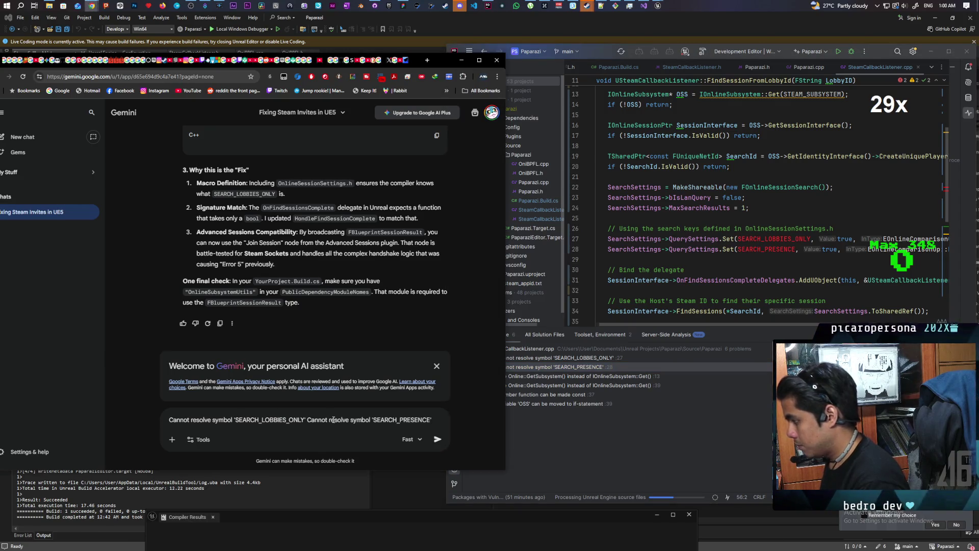
text(you clea)
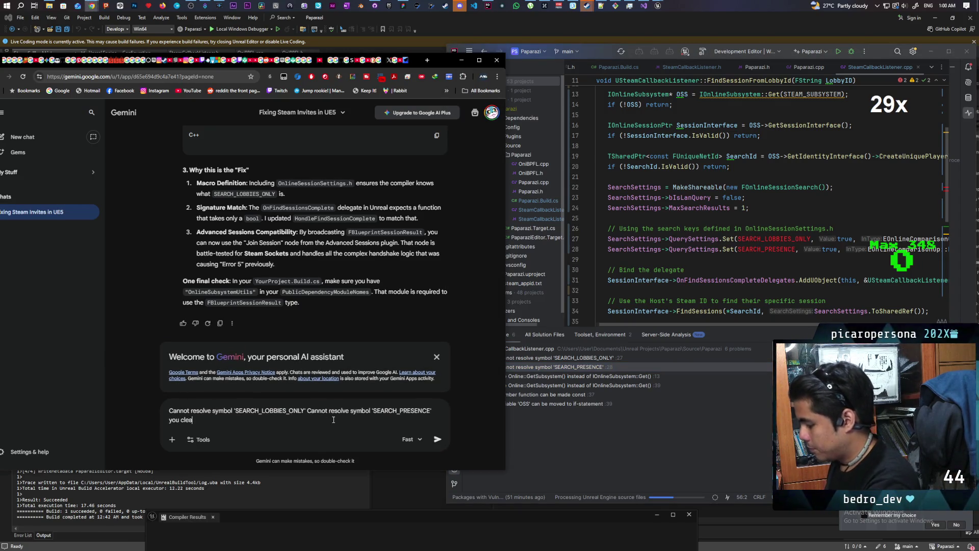
text(w what the fix)
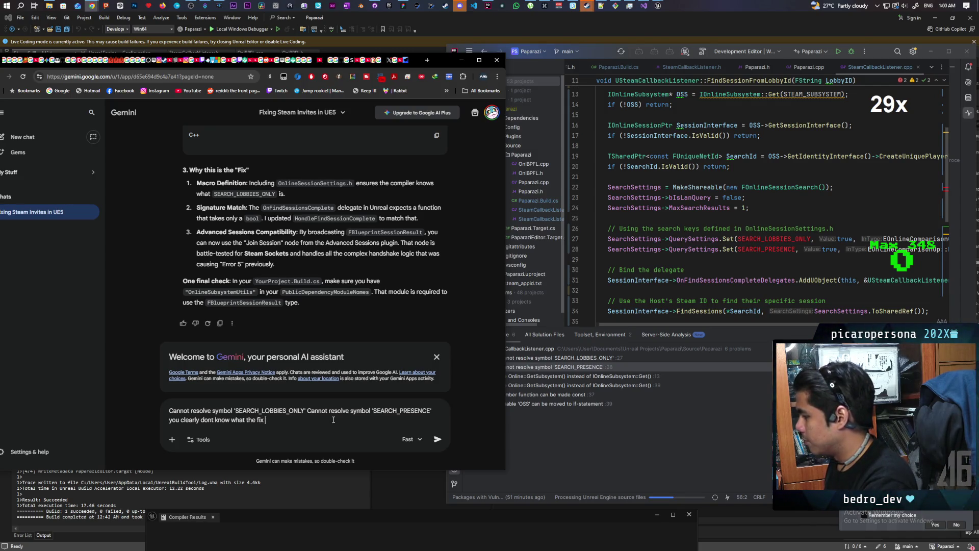
key(Return)
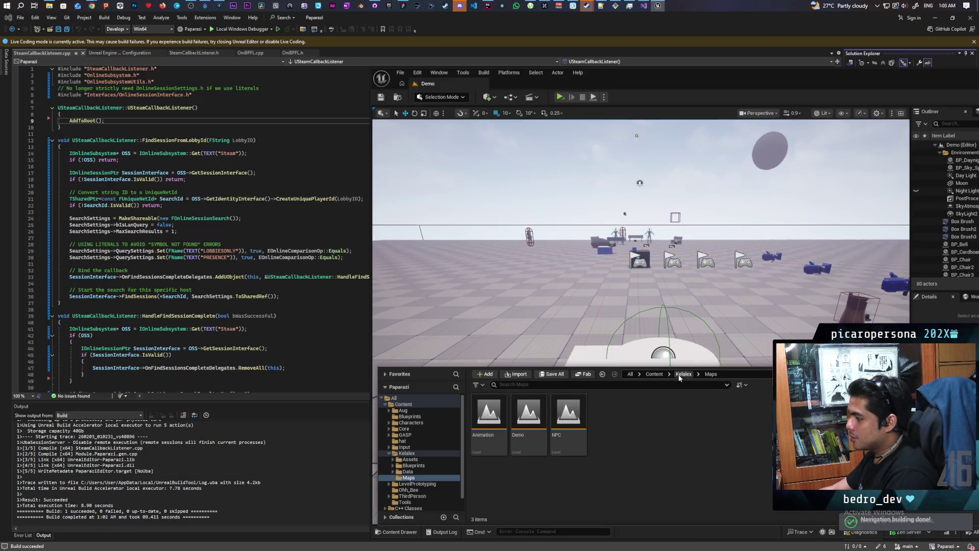
Open the BP_AF_GameInstance blueprint from the Ohh_Bee content folder.
click(654, 373)
click(408, 489)
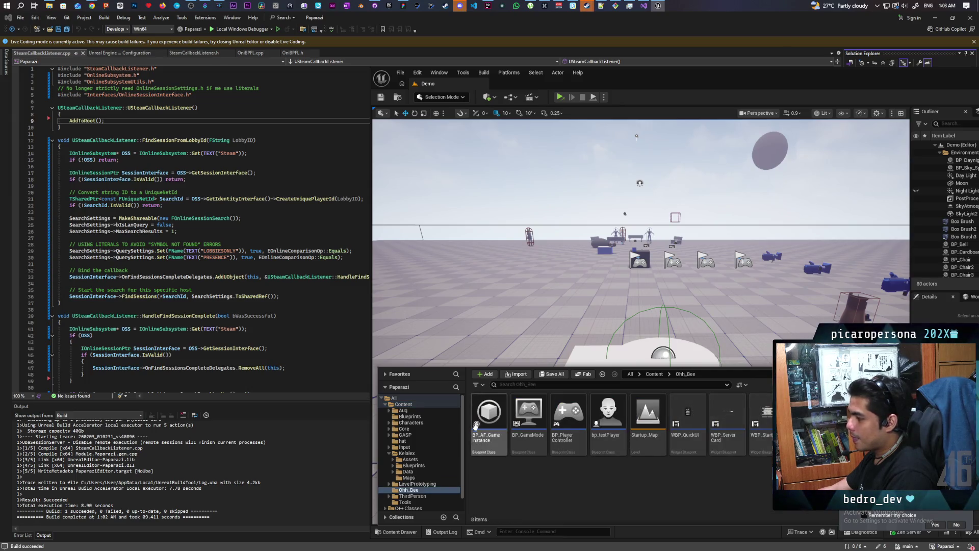
double_click(489, 424)
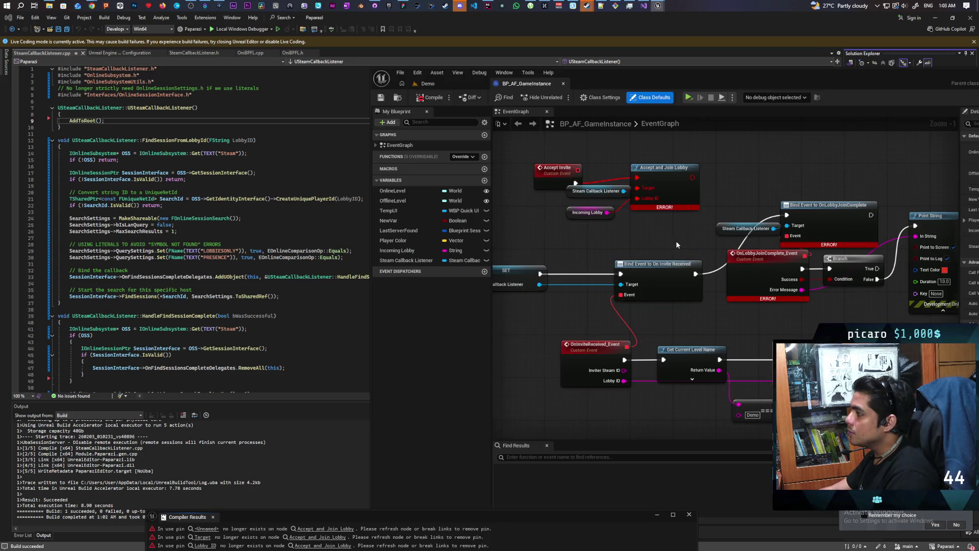
Delete the old Accept Invite and Accept and Join Lobby nodes from the event graph.
scroll(507, 208, down, 2)
mouse_move(507, 208)
mouse_down()
mouse_move(724, 239)
mouse_move(711, 227)
mouse_move(608, 222)
mouse_move(641, 246)
mouse_up()
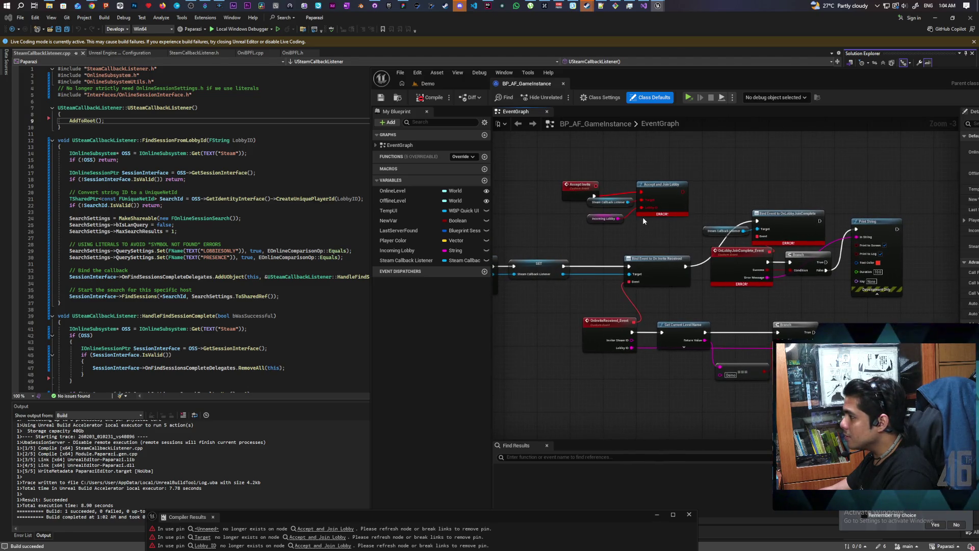
drag(588, 220, 688, 173)
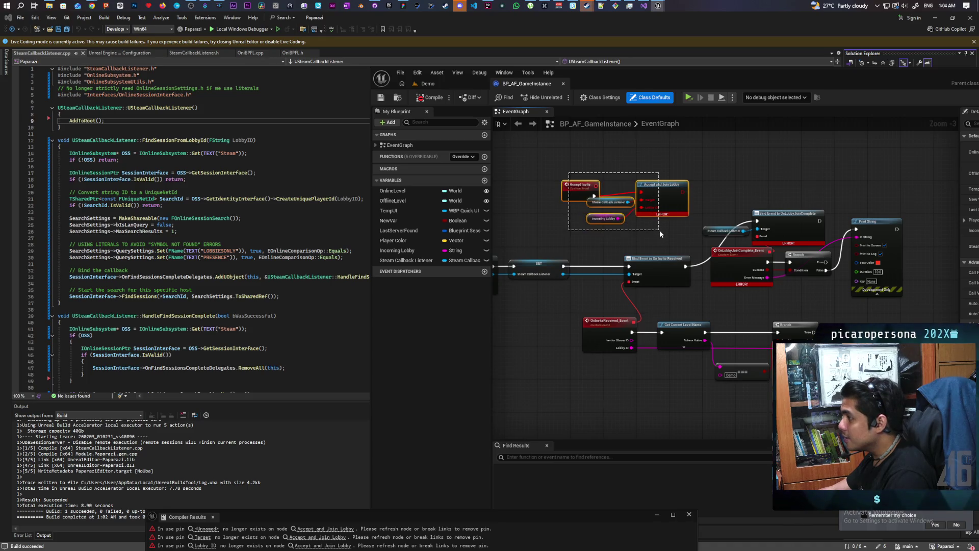
key(Delete)
mouse_move(841, 178)
mouse_down()
mouse_move(765, 229)
mouse_move(638, 253)
mouse_up()
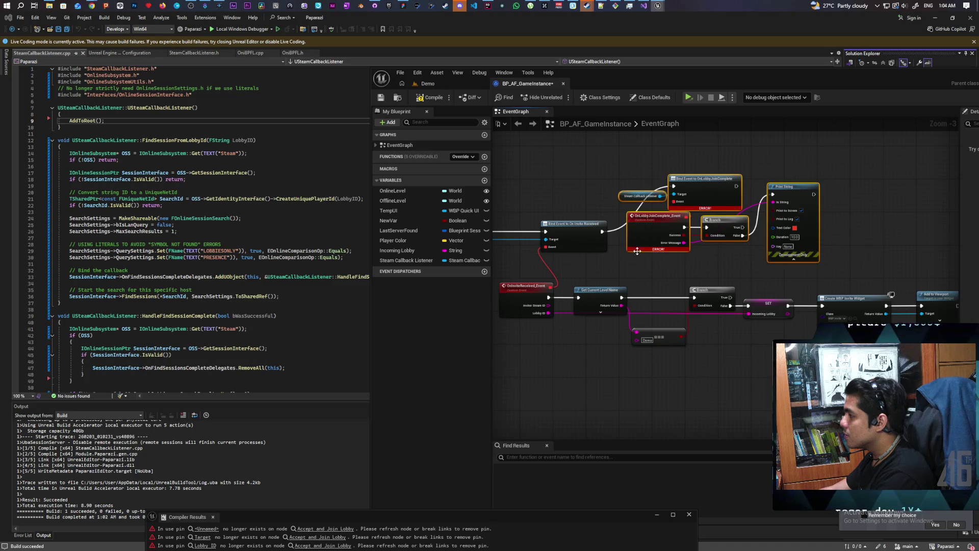
scroll(635, 249, up, 3)
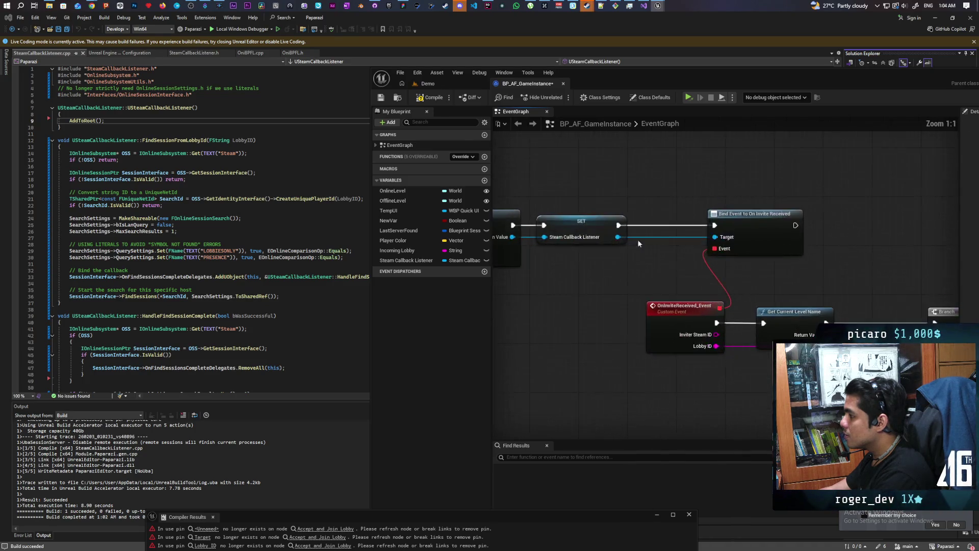
From the listener pin, add Assign On Session Found from Invite with a new OnSessionFoundFromInvite_Event.
drag(764, 271, 813, 200)
text(assign)
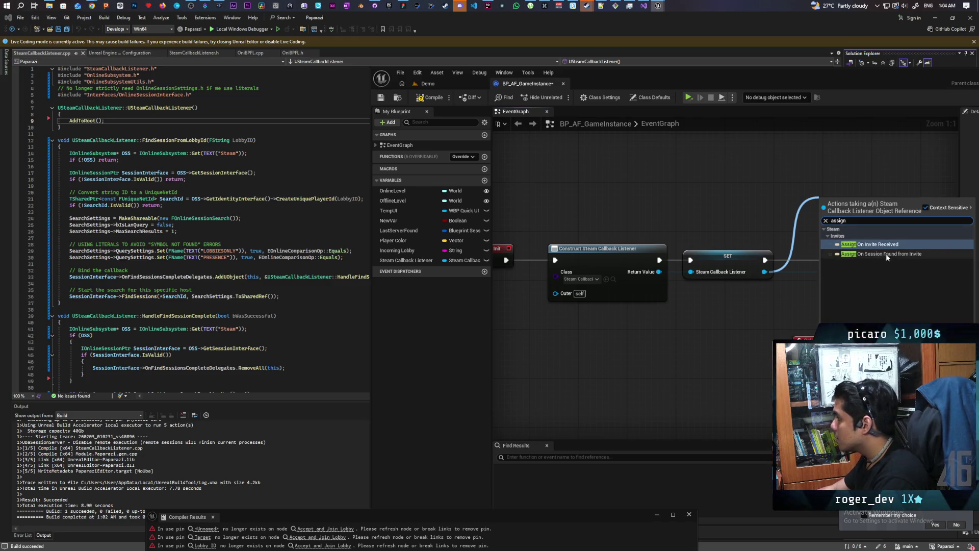
click(897, 254)
key(Return)
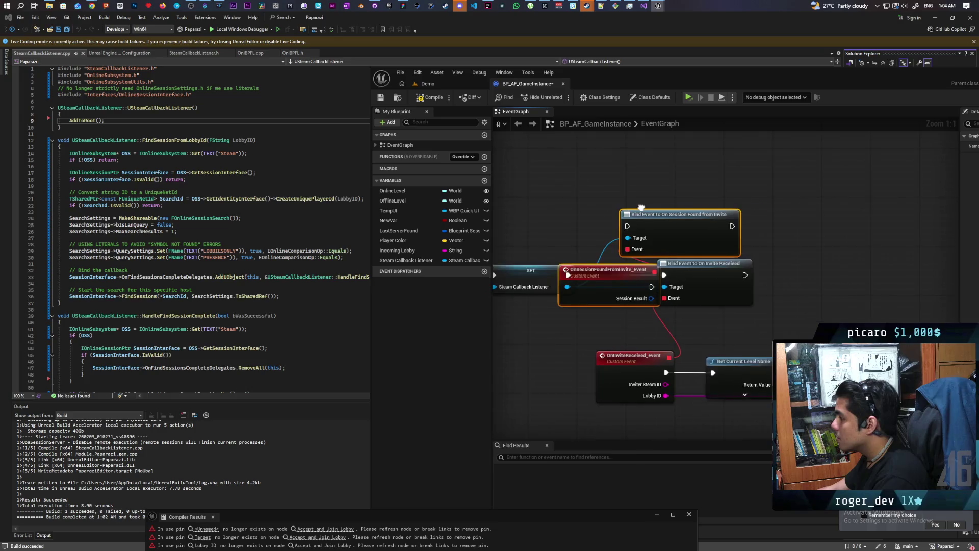
Move the new bind nodes clear of others and wire SET's execution into the bind.
drag(636, 225, 686, 280)
mouse_move(723, 230)
mouse_down()
mouse_move(756, 168)
mouse_move(814, 169)
mouse_up()
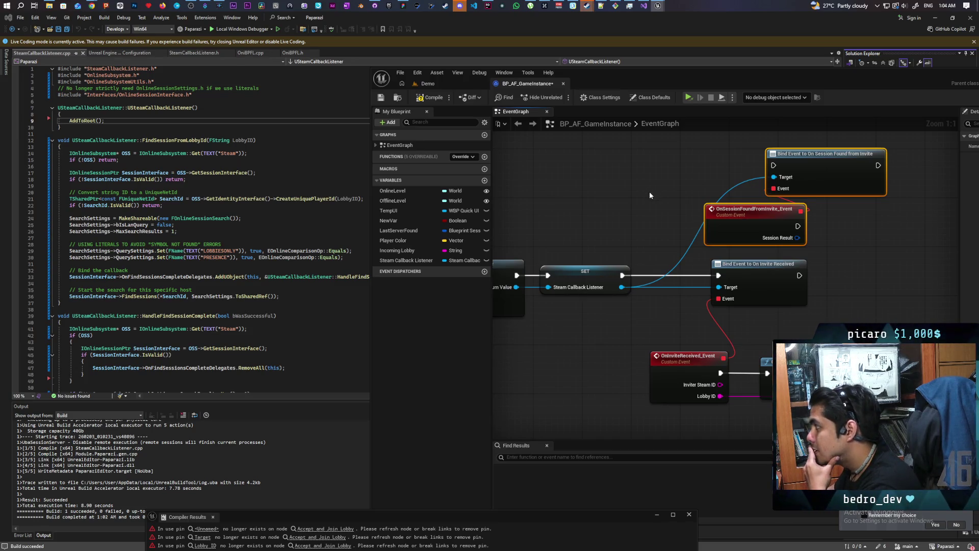
mouse_move(639, 232)
mouse_down()
mouse_move(481, 193)
mouse_move(568, 240)
mouse_move(628, 223)
mouse_move(547, 212)
mouse_move(568, 220)
mouse_up()
scroll(632, 236, down, 1)
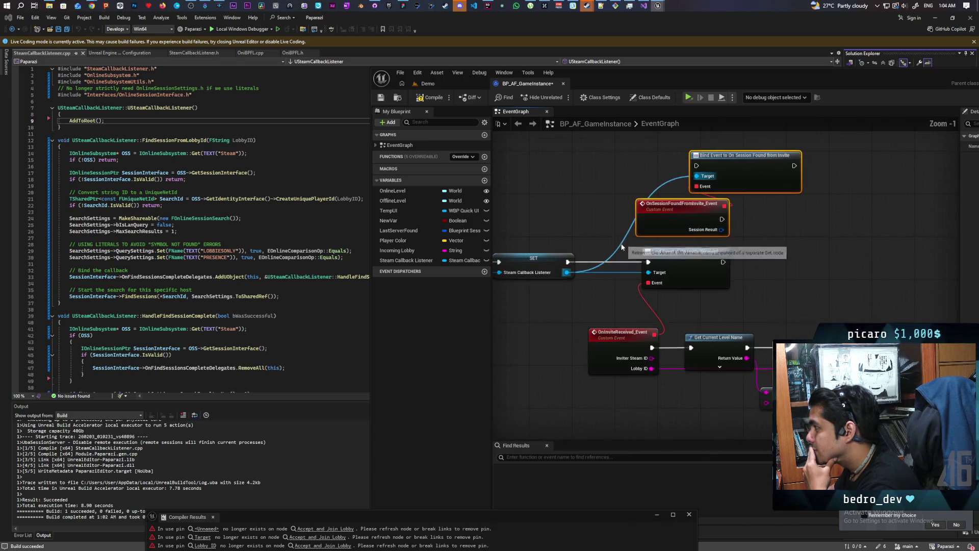
drag(568, 262, 696, 165)
mouse_move(733, 238)
mouse_down()
mouse_move(706, 247)
mouse_move(622, 236)
mouse_move(627, 255)
mouse_move(707, 253)
mouse_move(686, 255)
mouse_up()
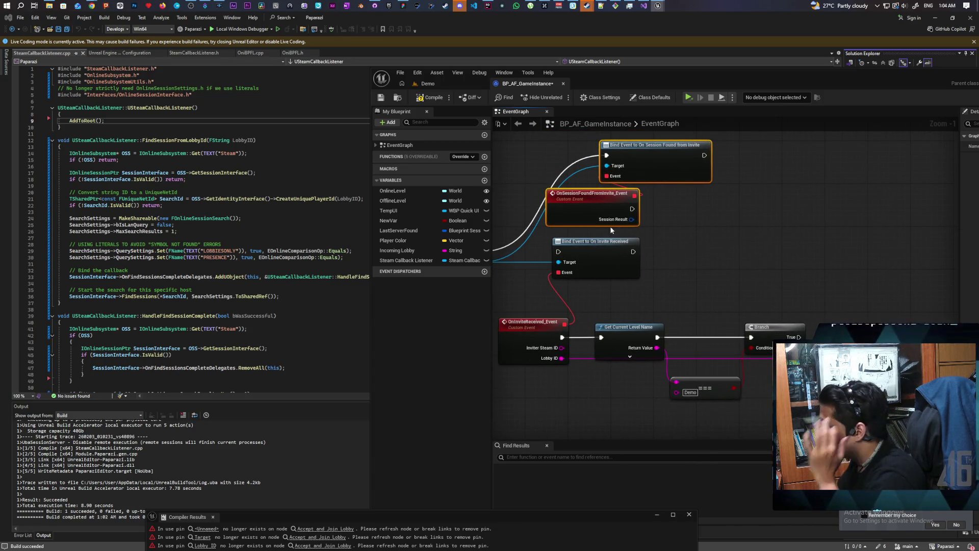
Pan through the event graph to inspect the existing Join Session and network failure logic.
scroll(621, 225, down, 6)
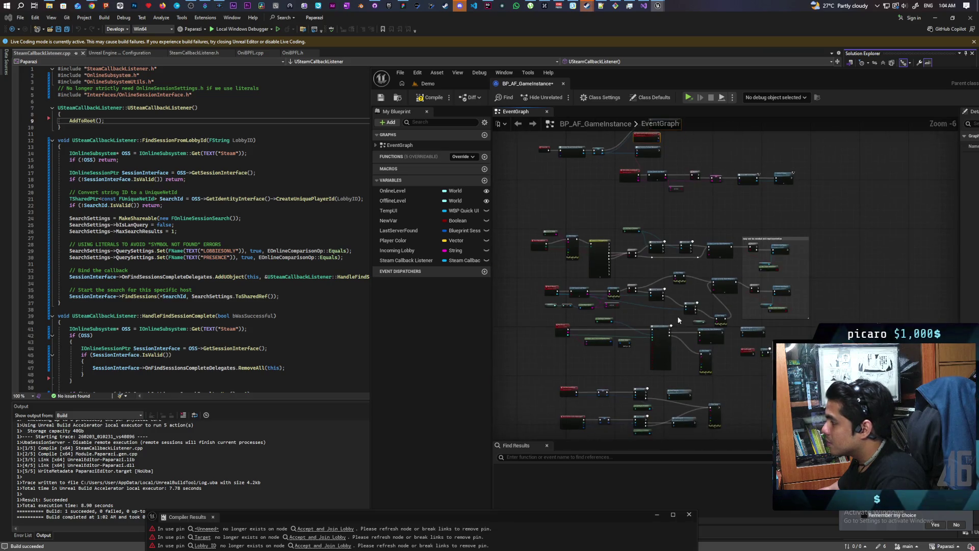
scroll(656, 247, up, 4)
drag(603, 300, 684, 259)
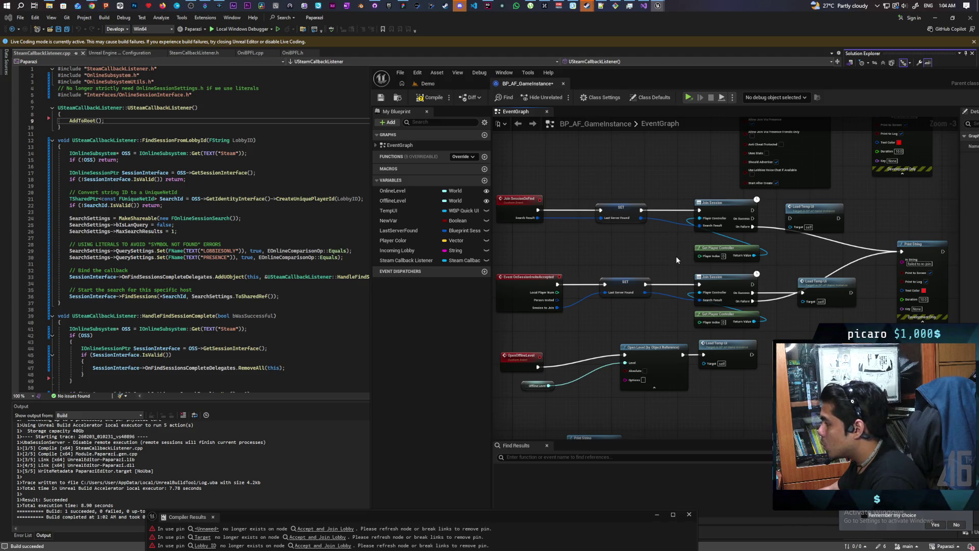
mouse_move(677, 256)
mouse_down()
mouse_move(736, 261)
mouse_move(693, 276)
mouse_move(678, 304)
mouse_move(716, 345)
mouse_up()
scroll(736, 261, down, 2)
scroll(736, 261, up, 2)
scroll(736, 261, up, 1)
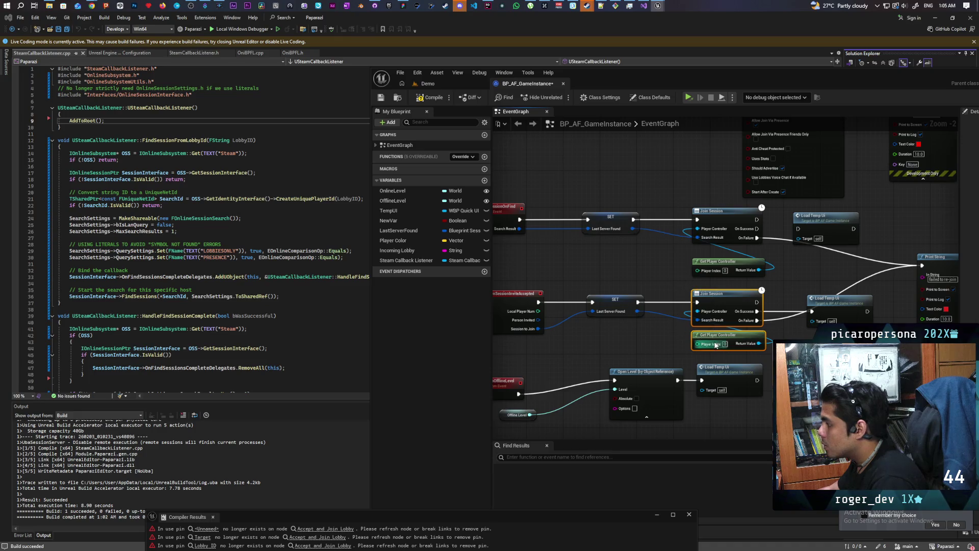
scroll(747, 137, down, 1)
drag(595, 314, 706, 338)
Return to the invite event nodes and open the WBP_Invite widget blueprint from the Lobby assets.
scroll(705, 338, up, 2)
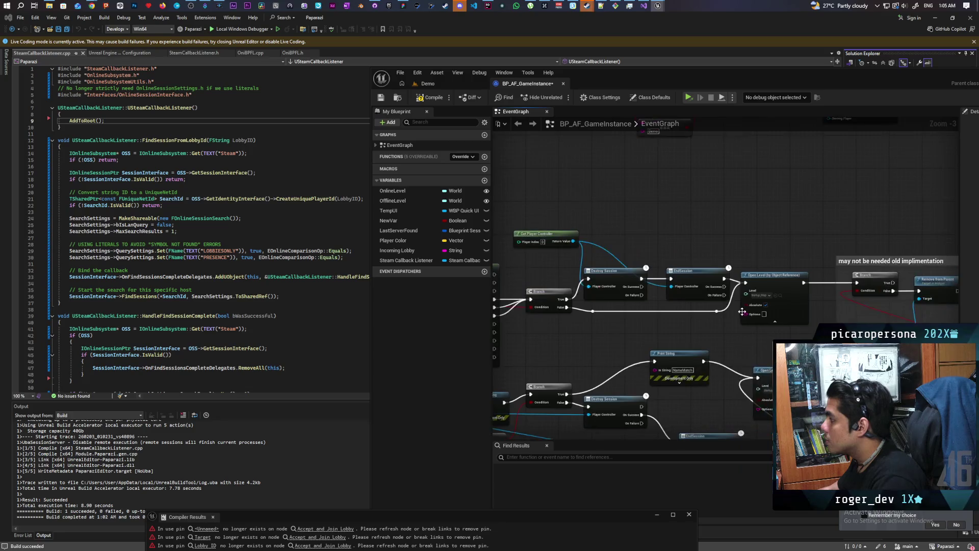
scroll(721, 323, down, 2)
scroll(746, 390, up, 2)
mouse_move(745, 391)
mouse_down()
mouse_move(708, 286)
mouse_move(473, 274)
mouse_up()
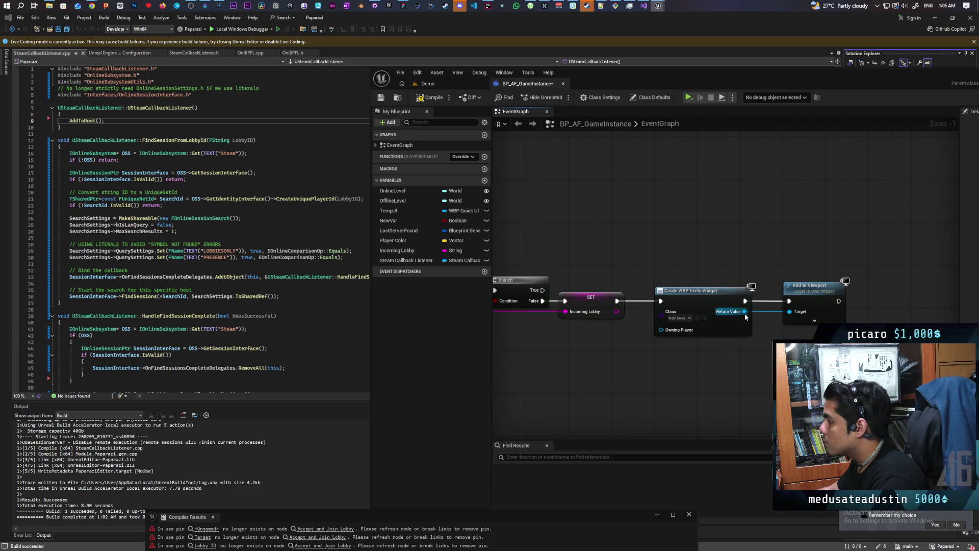
click(704, 318)
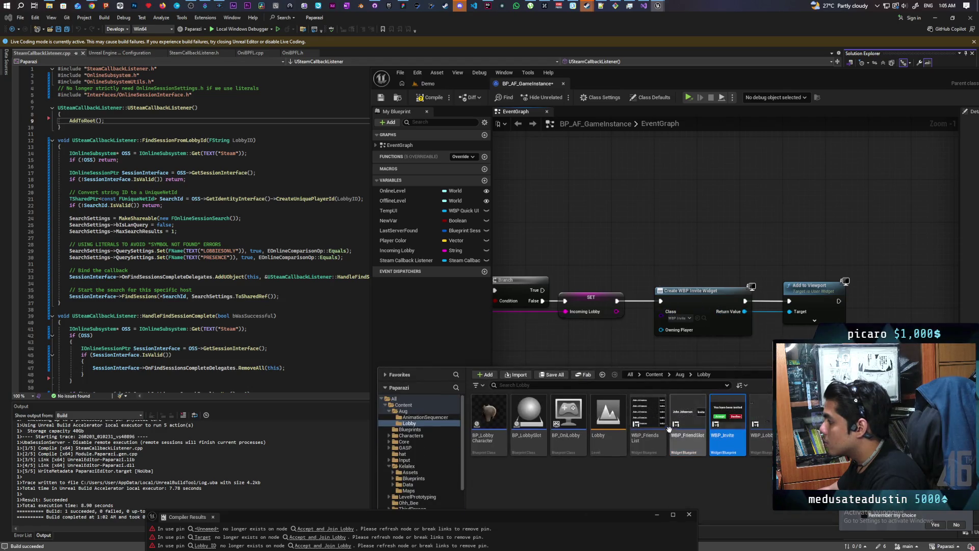
double_click(725, 406)
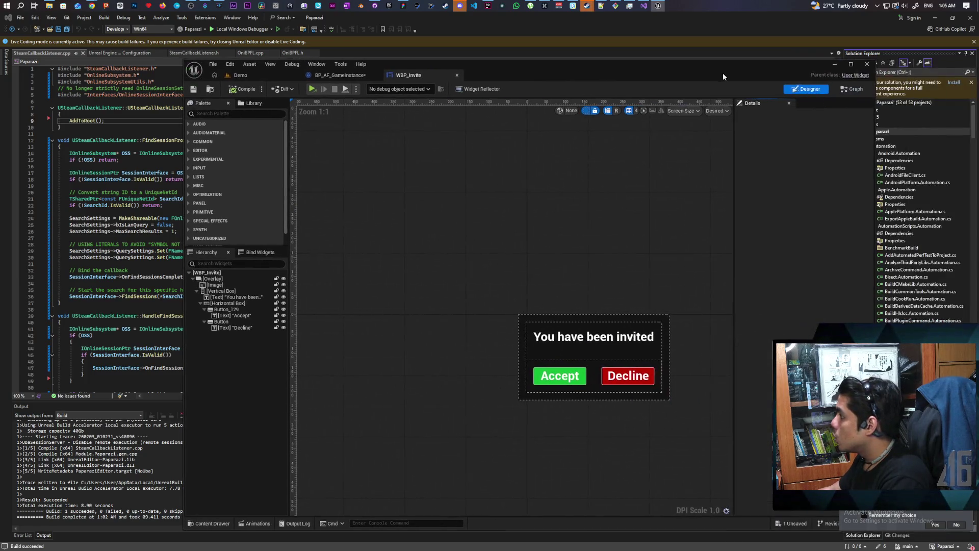
In WBP_Invite's graph, paste Join Session and Get Player Controller, and delete the old cast and Accept Invite nodes.
click(852, 90)
scroll(582, 256, down, 2)
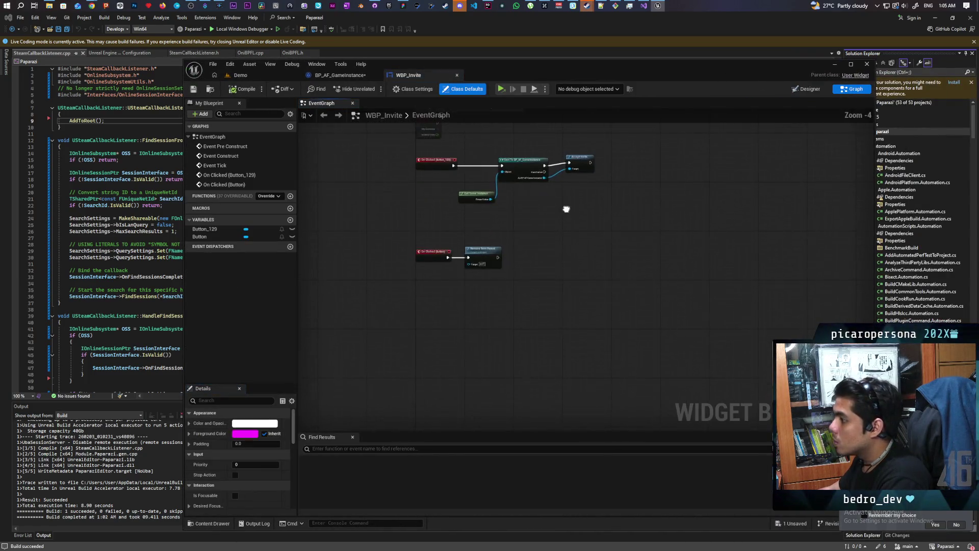
key(ctrl+v)
scroll(544, 272, up, 3)
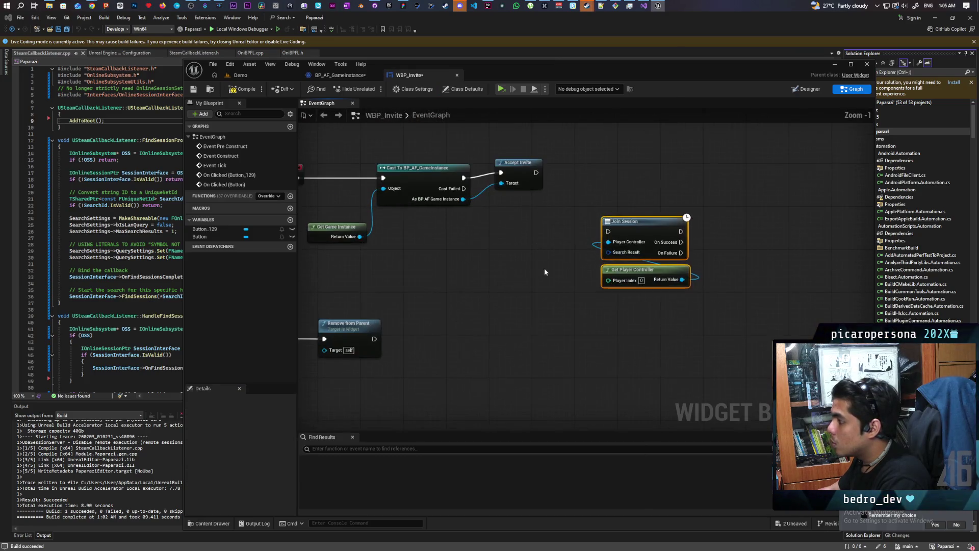
drag(619, 231, 489, 246)
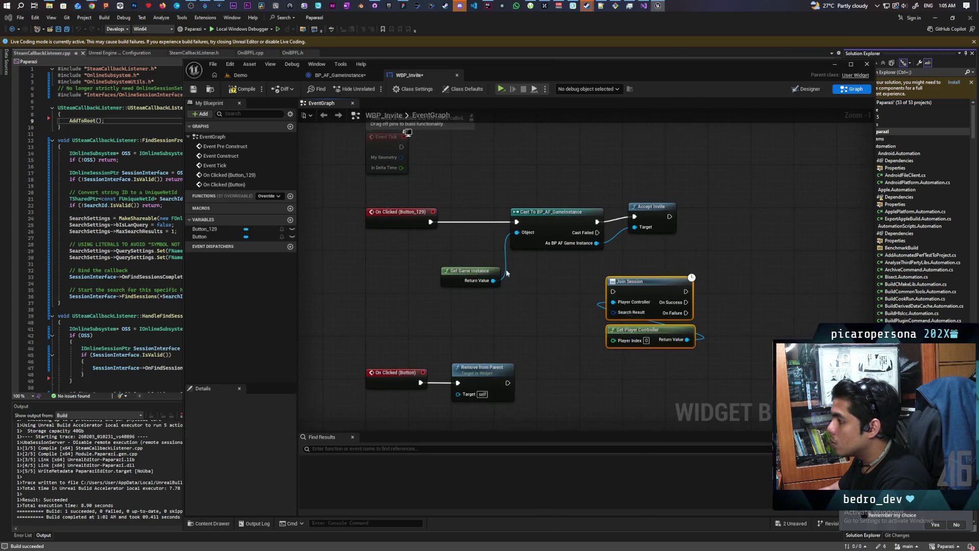
drag(479, 210, 535, 297)
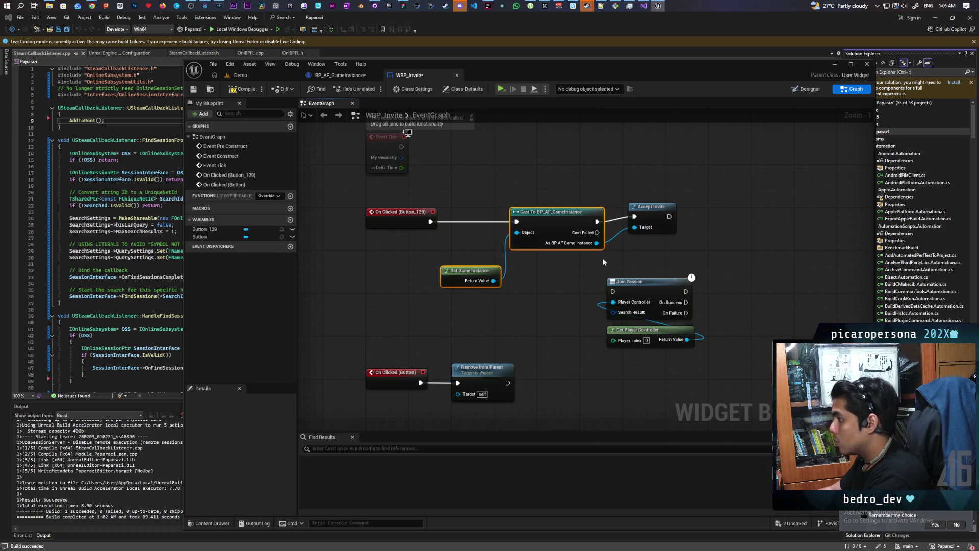
key(Delete)
drag(611, 182, 652, 234)
key(Delete)
mouse_move(604, 255)
mouse_down()
mouse_move(646, 321)
mouse_move(598, 220)
mouse_move(502, 261)
mouse_up()
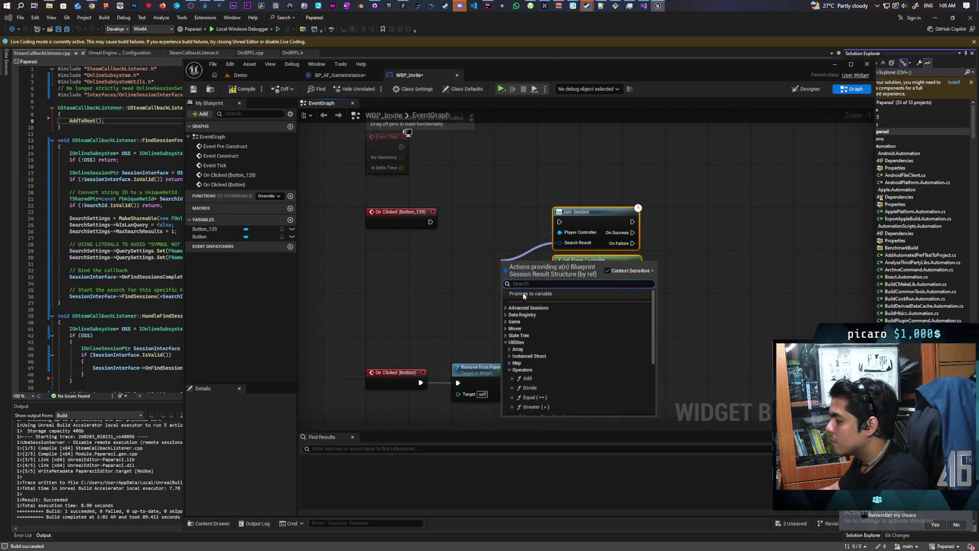
Promote Search Result to an Instance Editable, Expose on Spawn variable and run Join Session on Button_129's click.
click(522, 294)
key(Return)
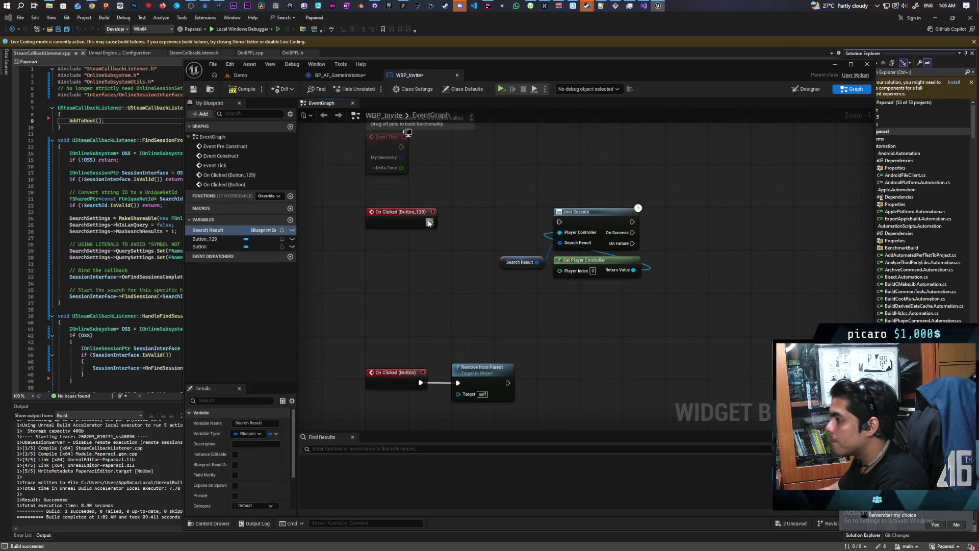
click(292, 231)
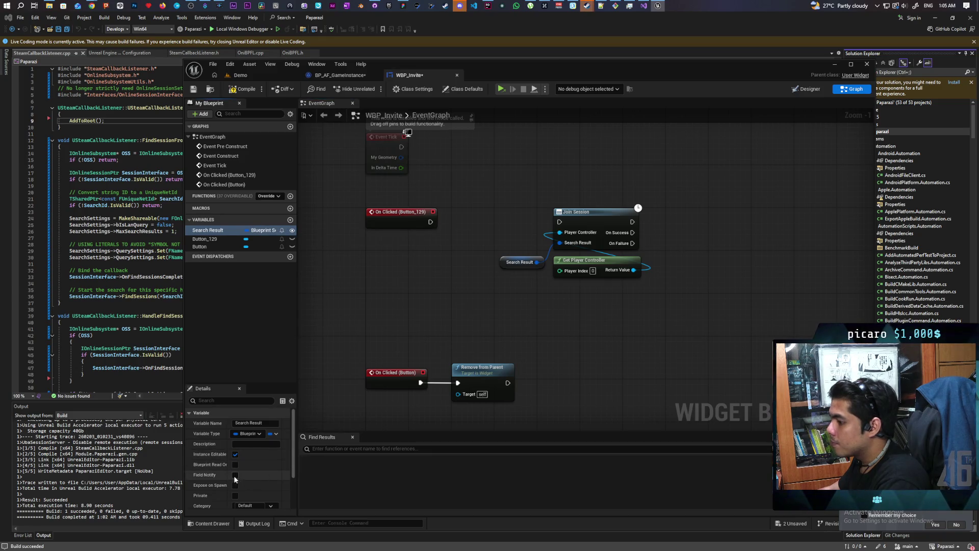
click(235, 484)
drag(431, 221, 559, 222)
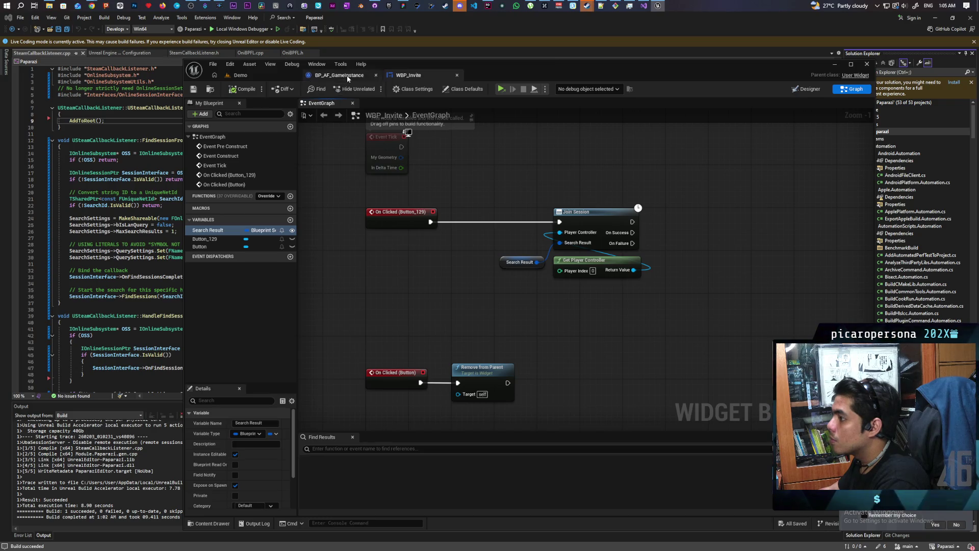
Add a Print String on Join Session's On Failure reading 'You are a failure'.
drag(545, 173, 563, 198)
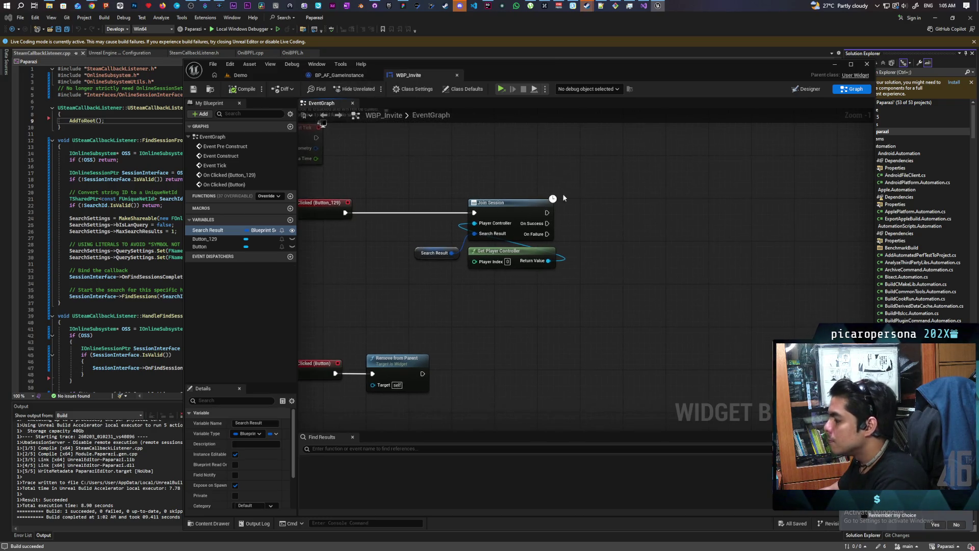
key(ctrl+v)
drag(547, 234, 608, 223)
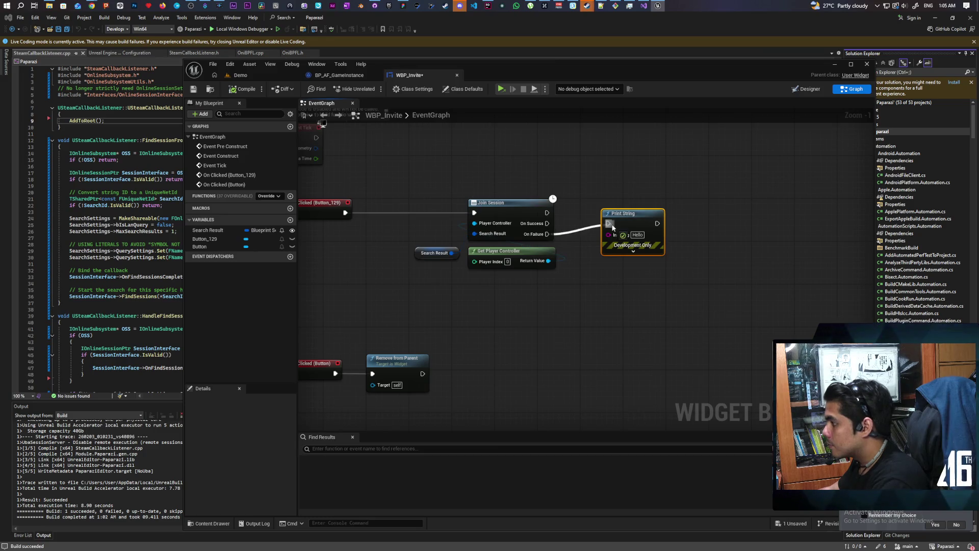
double_click(638, 235)
text(Your)
key(Return)
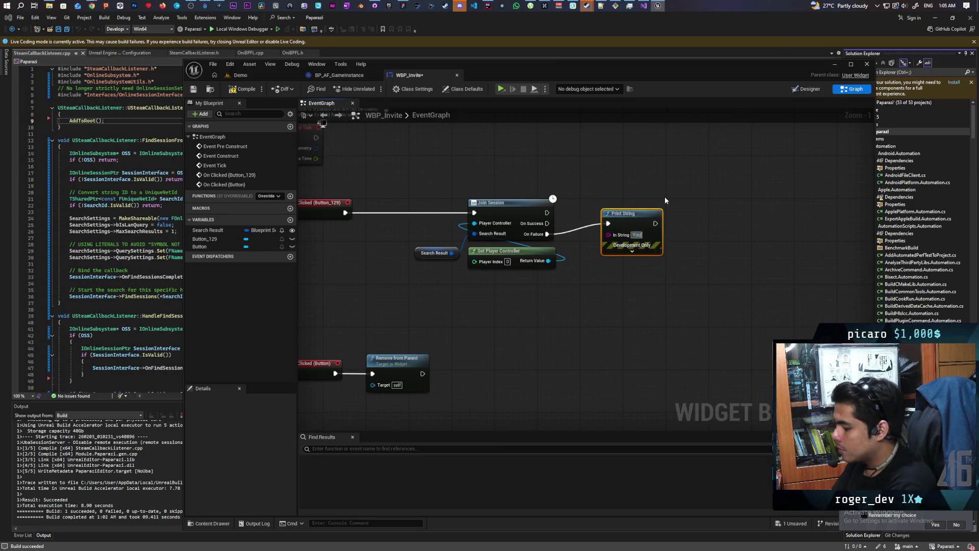
key(BackSpace)
text(are)
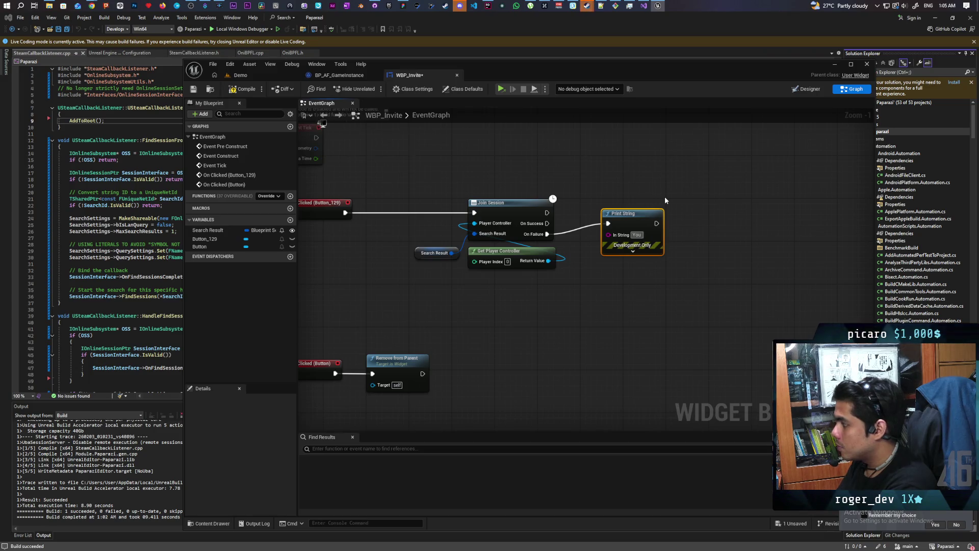
text( a failure)
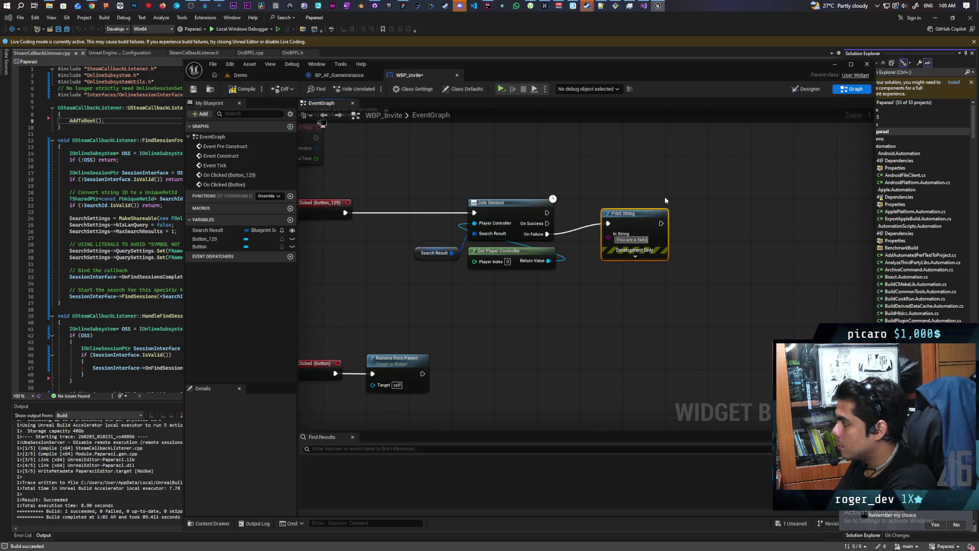
Make the failure message red with a 10-second duration.
click(642, 259)
click(638, 274)
drag(720, 329, 720, 334)
click(742, 450)
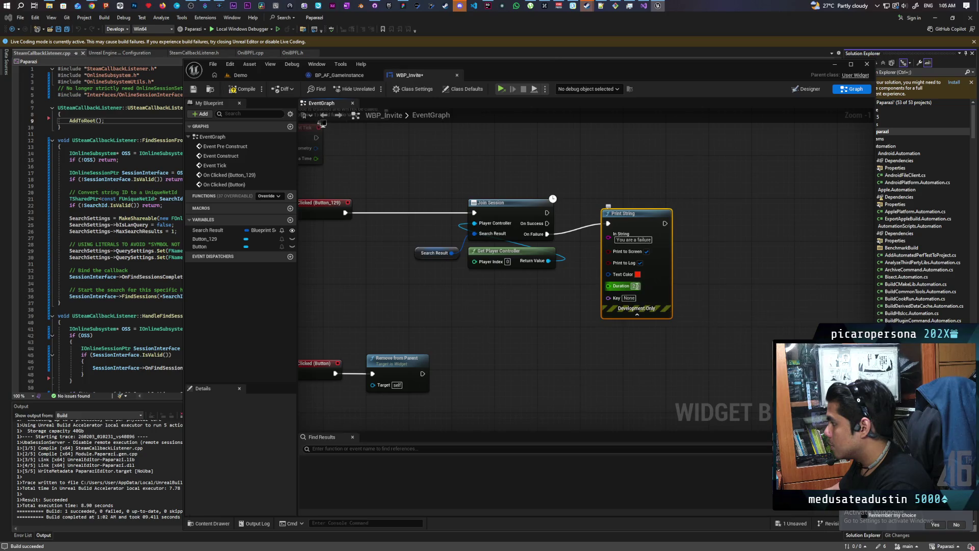
text(10)
click(681, 283)
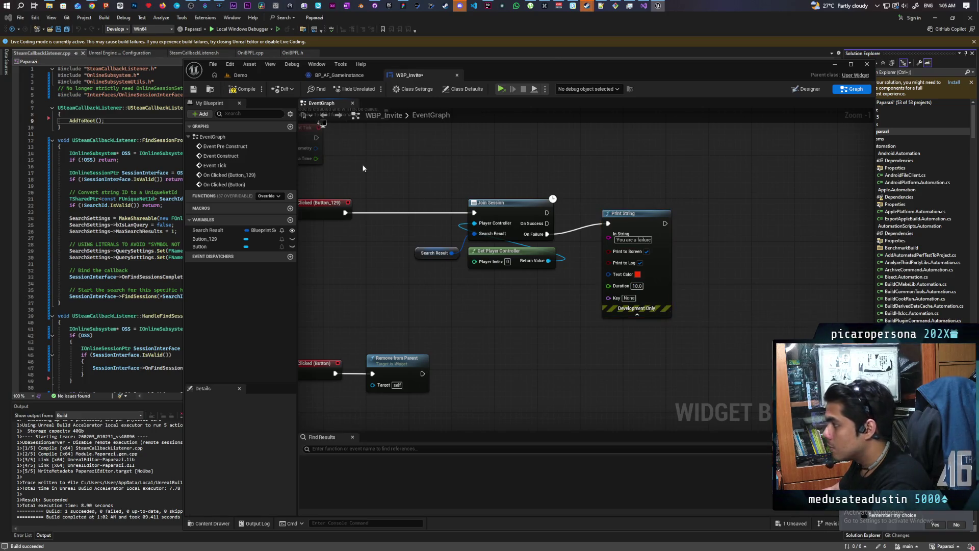
click(339, 75)
mouse_move(517, 230)
mouse_down()
mouse_move(649, 197)
mouse_move(736, 200)
mouse_move(483, 345)
mouse_up()
Wire OnSessionFoundFromInvite_Event through Get Current Level Name and the Branch to create the invite widget when false.
scroll(482, 342, down, 1)
mouse_move(547, 246)
mouse_down()
mouse_move(639, 279)
mouse_move(629, 290)
mouse_up()
drag(637, 338, 563, 316)
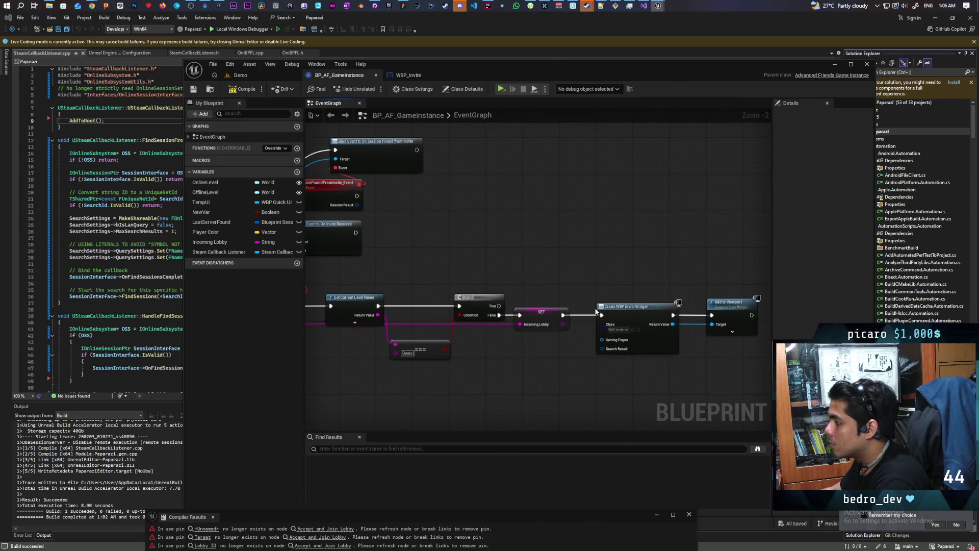
drag(580, 360, 745, 360)
drag(648, 313, 466, 196)
drag(397, 233, 486, 216)
drag(446, 289, 472, 265)
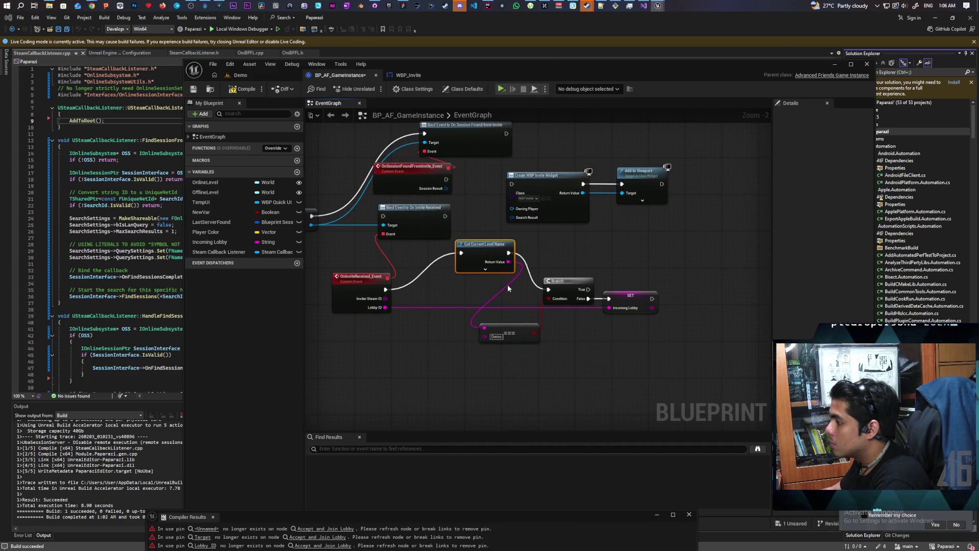
drag(445, 179, 460, 253)
drag(550, 249, 514, 265)
mouse_move(532, 303)
mouse_down()
mouse_move(525, 266)
mouse_move(577, 265)
mouse_move(460, 198)
mouse_move(475, 200)
mouse_up()
click(563, 276)
mouse_move(581, 219)
mouse_down()
mouse_move(516, 196)
mouse_move(633, 227)
mouse_move(646, 258)
mouse_up()
Delete the SET Incoming Lobby node and the OnInviteReceived_Event with its bind, then tidy the node chain.
drag(603, 309, 617, 346)
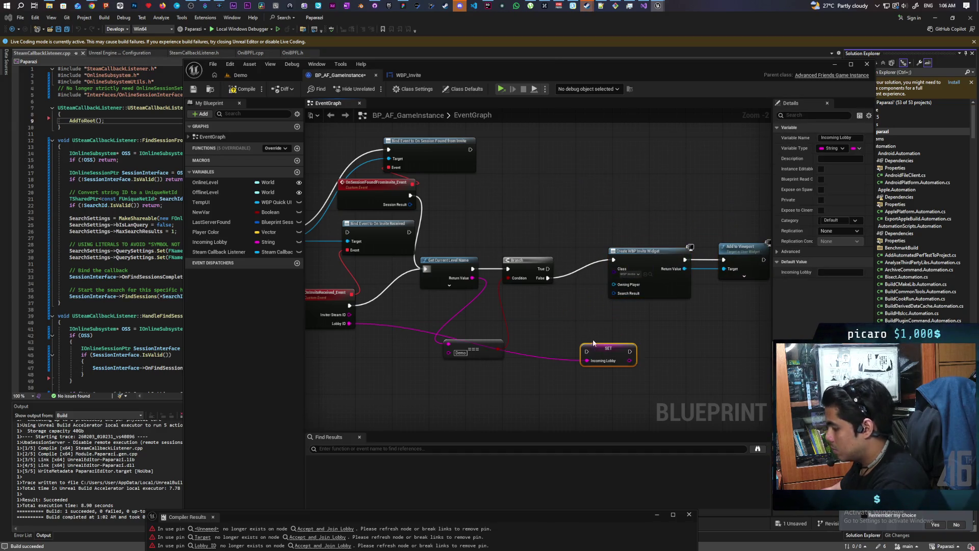
key(Delete)
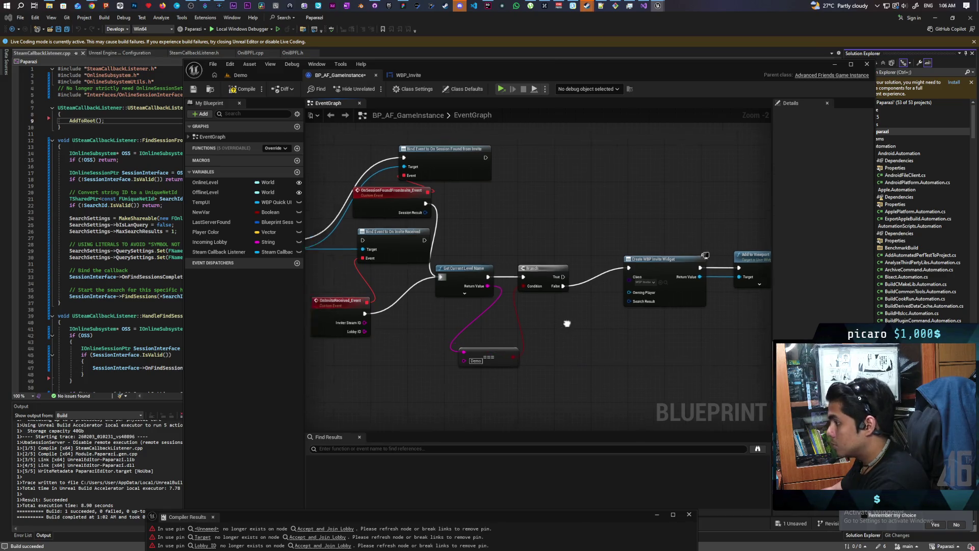
click(475, 324)
key(Delete)
click(479, 258)
key(Delete)
mouse_move(489, 256)
mouse_down()
mouse_move(534, 203)
mouse_move(503, 258)
mouse_up()
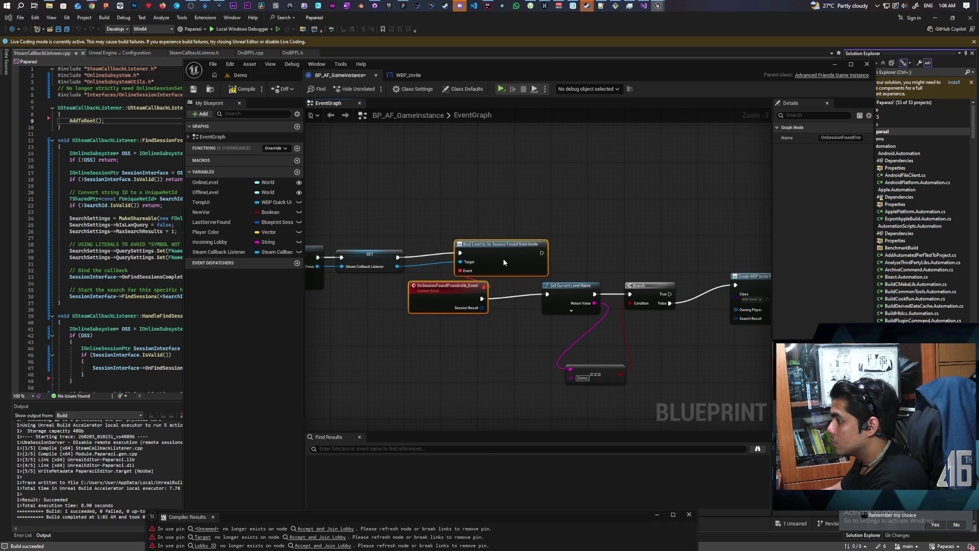
click(551, 221)
drag(552, 221, 461, 152)
mouse_move(460, 194)
mouse_down()
mouse_move(708, 321)
mouse_move(720, 215)
mouse_up()
drag(634, 212, 589, 229)
click(623, 209)
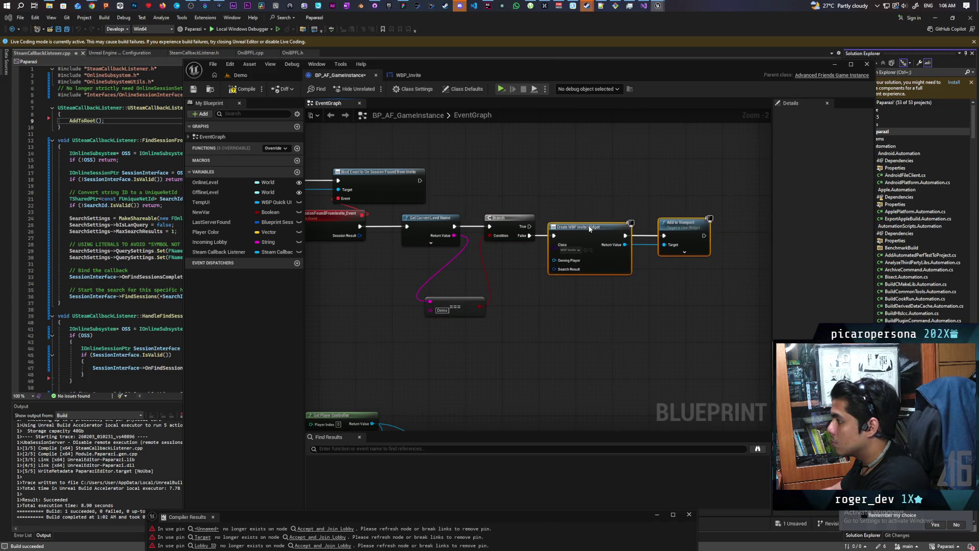
Delete the Incoming Lobby variable, compile the blueprint, and switch to the Demo level.
click(210, 242)
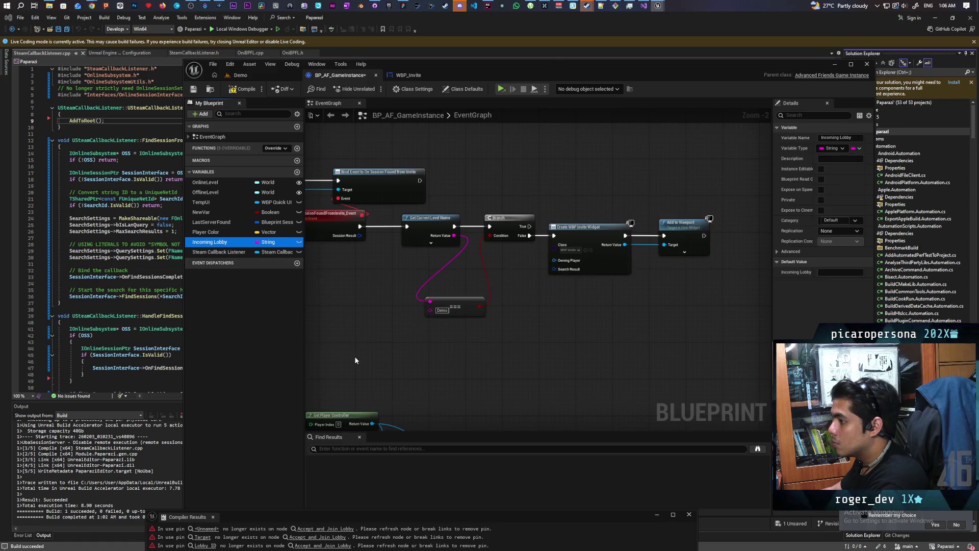
key(Delete)
drag(366, 336, 440, 372)
mouse_move(434, 269)
mouse_down()
mouse_move(629, 317)
mouse_move(633, 304)
mouse_up()
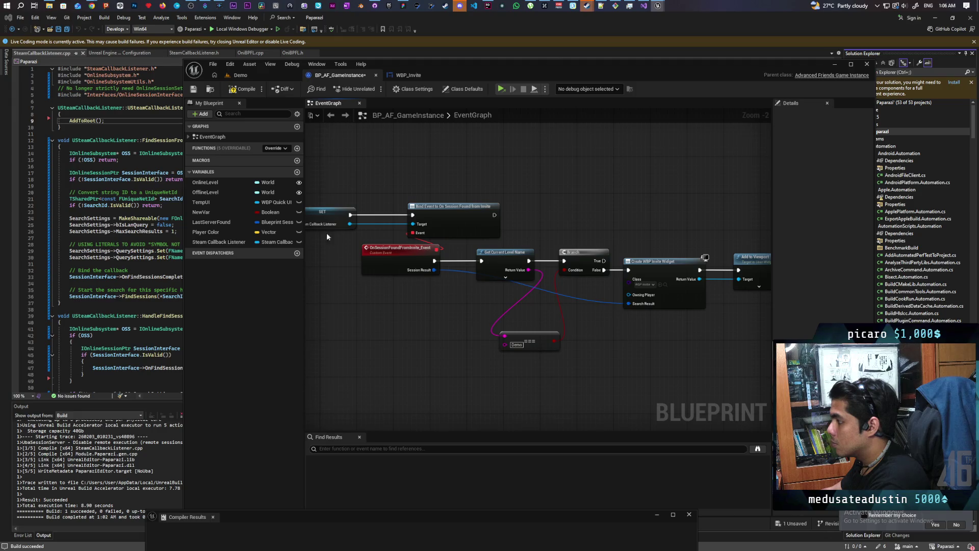
key(F7)
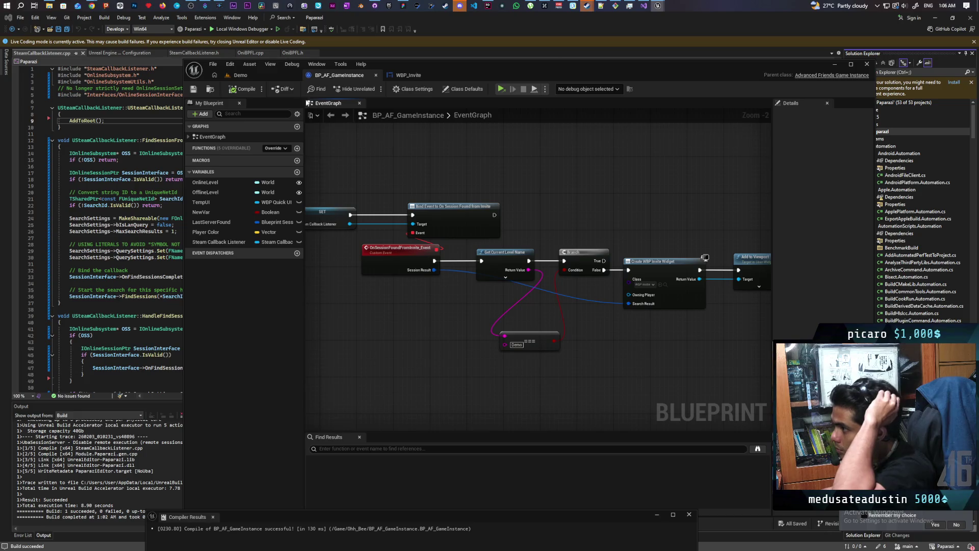
click(263, 76)
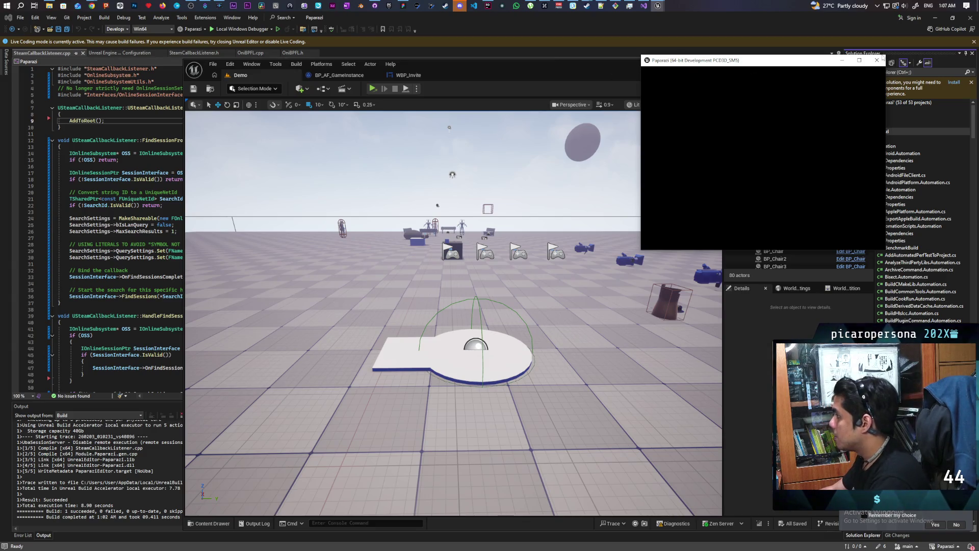
Open Startup_Map from File > Favorite Levels and press Play to launch the game.
click(212, 65)
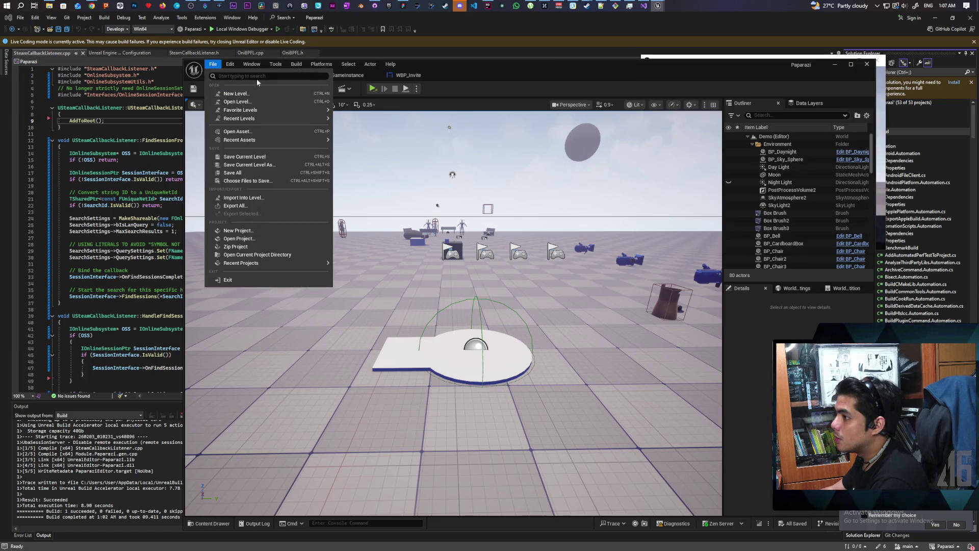
click(212, 65)
mouse_move(275, 111)
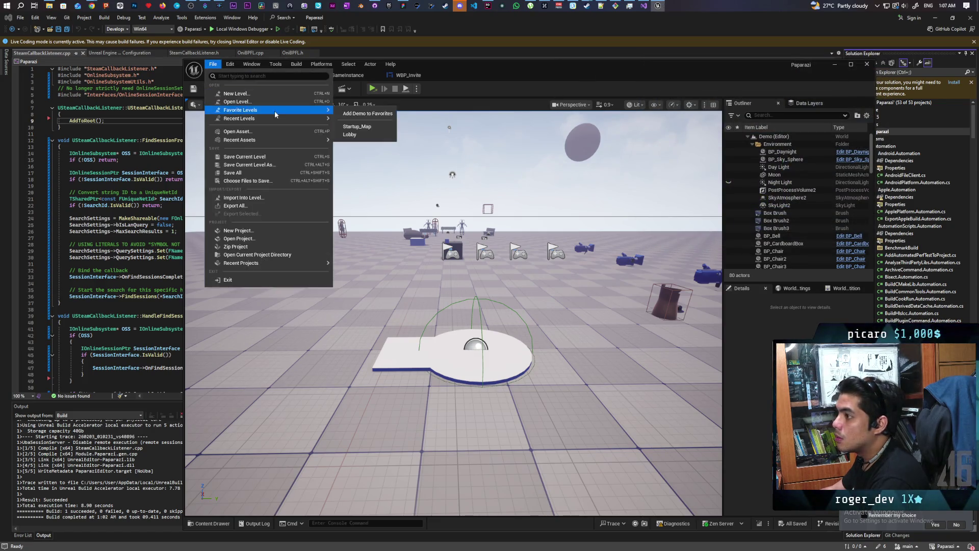
click(374, 126)
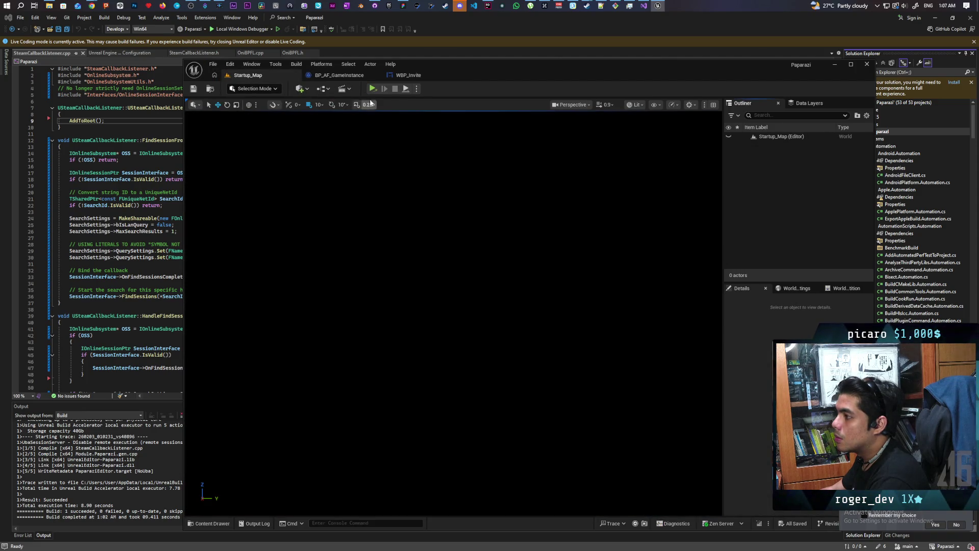
click(373, 89)
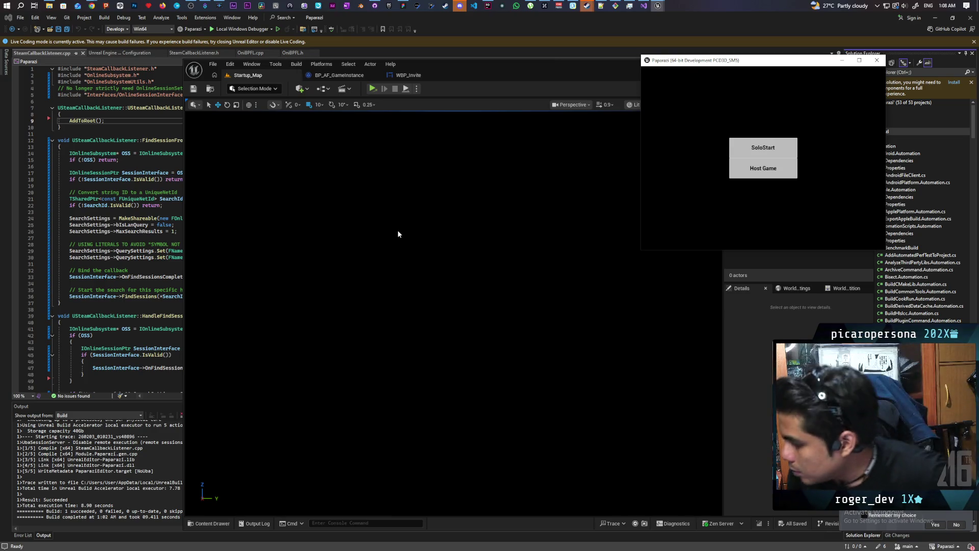
click(877, 60)
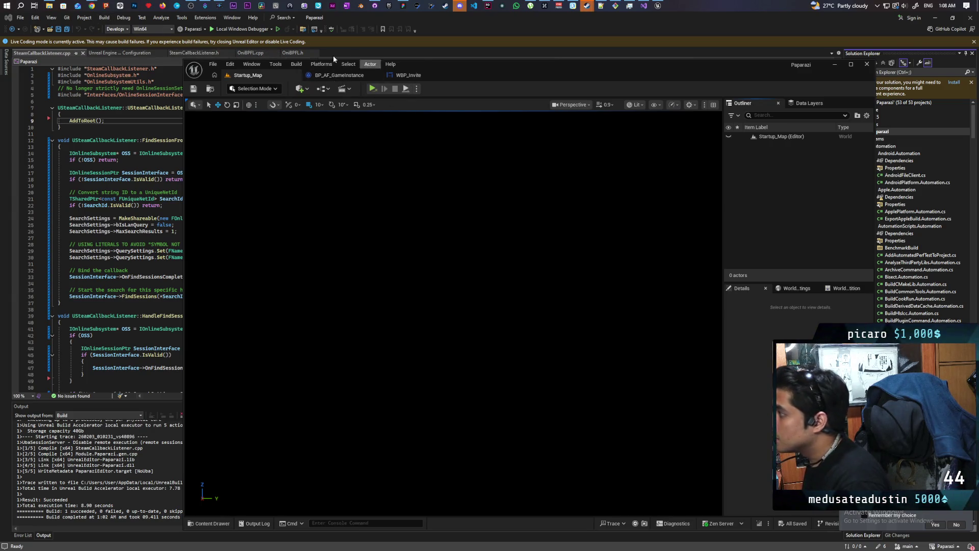
Maximize Rider and review FindSessionFromLobbyId and HandleFindSessionComplete in SteamCallbackListener.cpp.
click(488, 8)
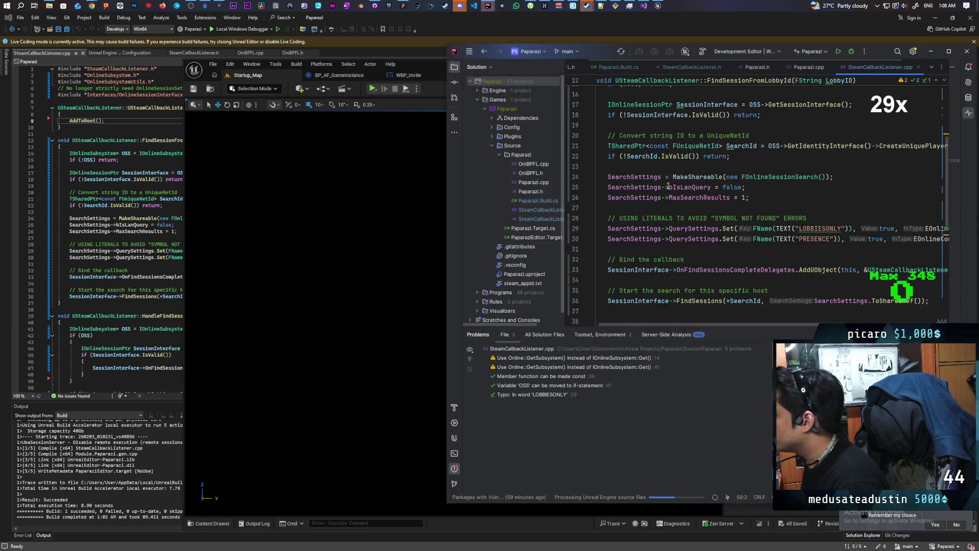
double_click(874, 51)
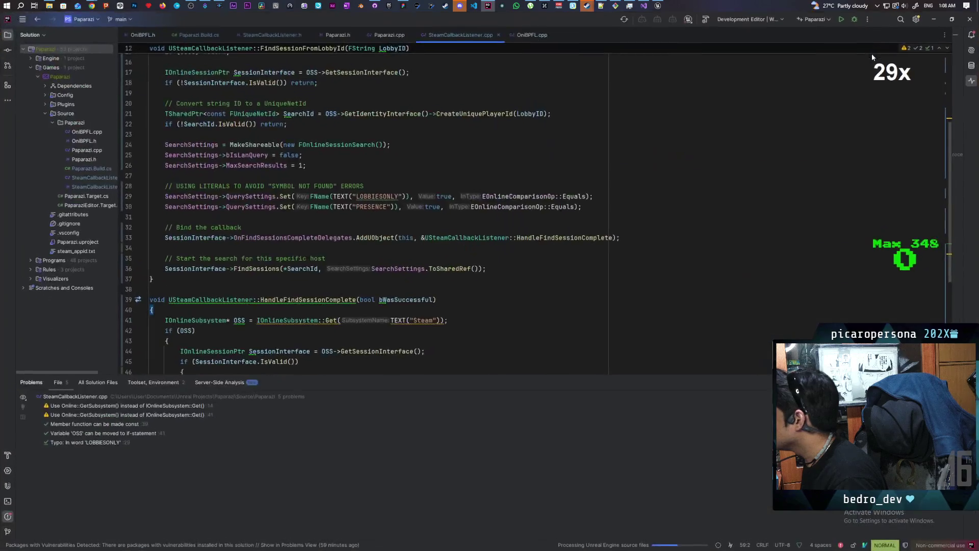
scroll(393, 234, down, 6)
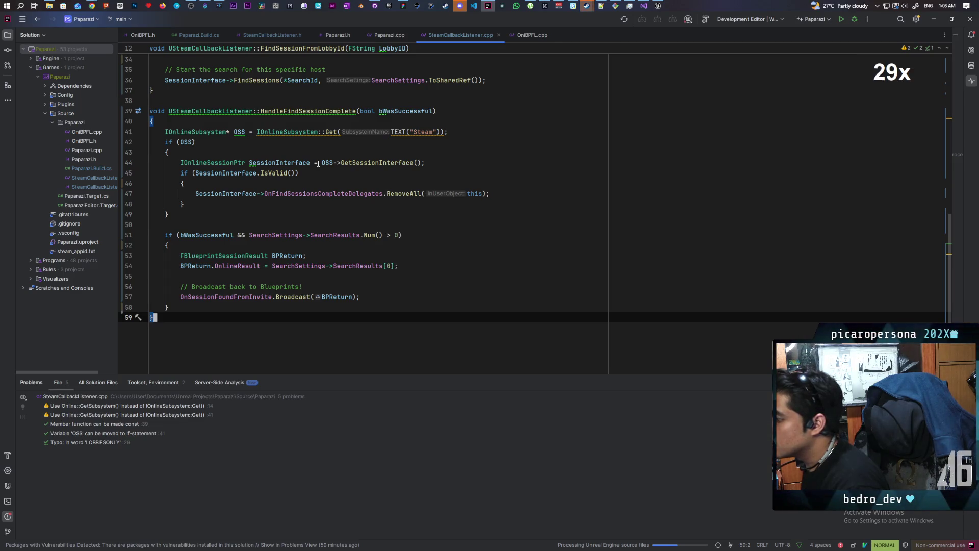
scroll(317, 163, up, 5)
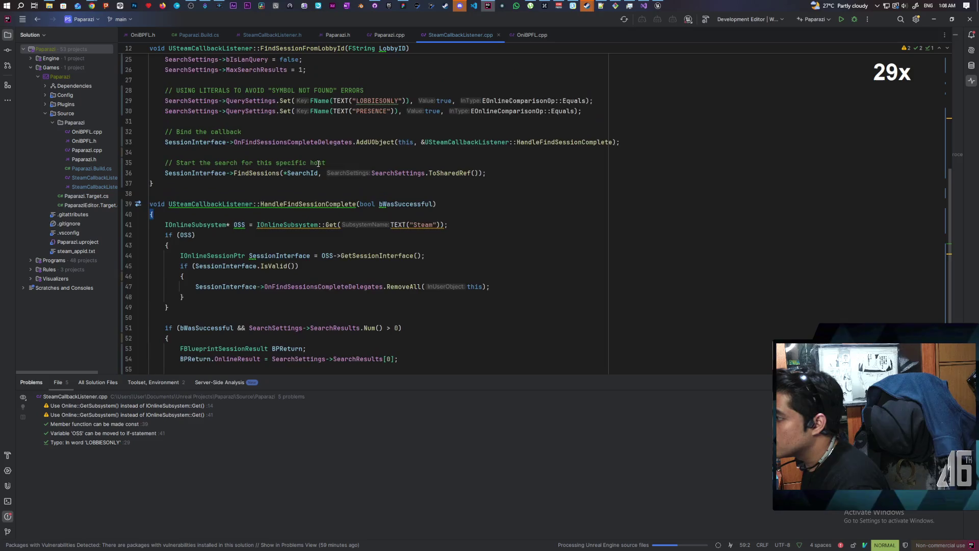
scroll(318, 163, up, 6)
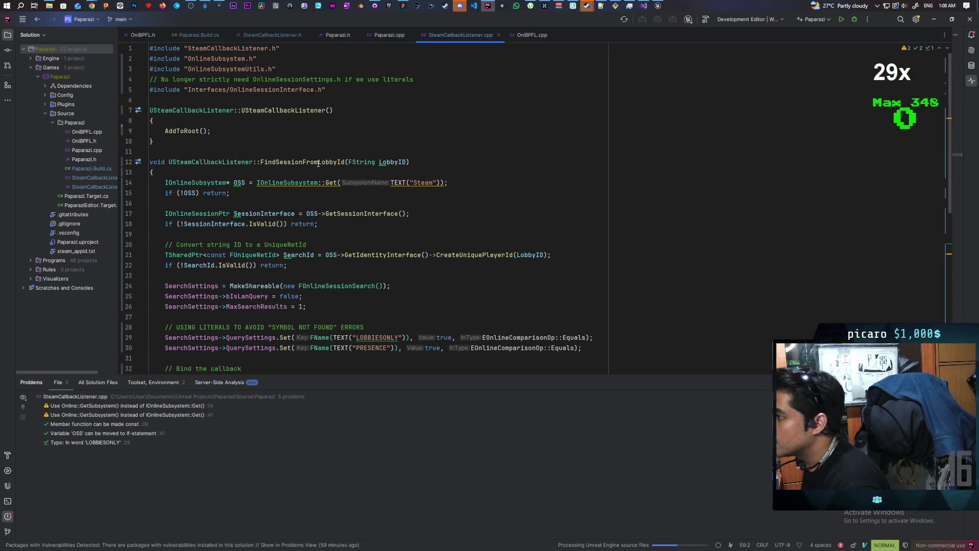
scroll(318, 164, down, 2)
scroll(318, 163, down, 2)
scroll(318, 163, up, 2)
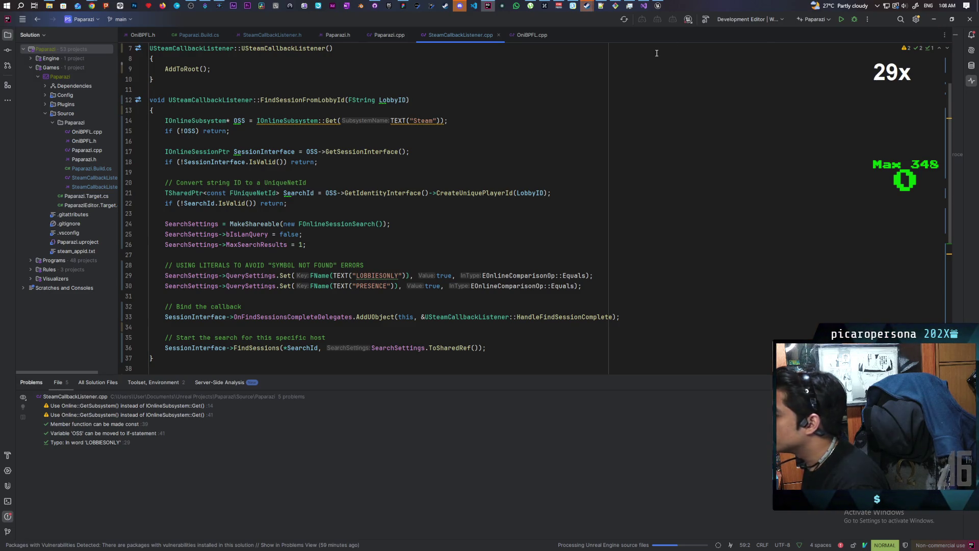
In BP_AF_GameInstance, add a Find Session from Lobby Id node off the stored Steam Callback Listener.
mouse_move(660, 7)
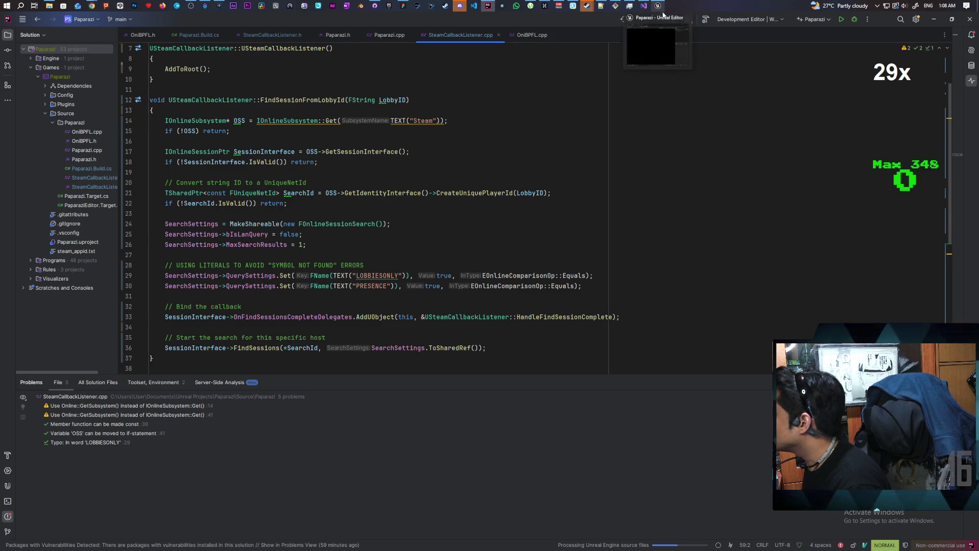
click(654, 47)
click(347, 75)
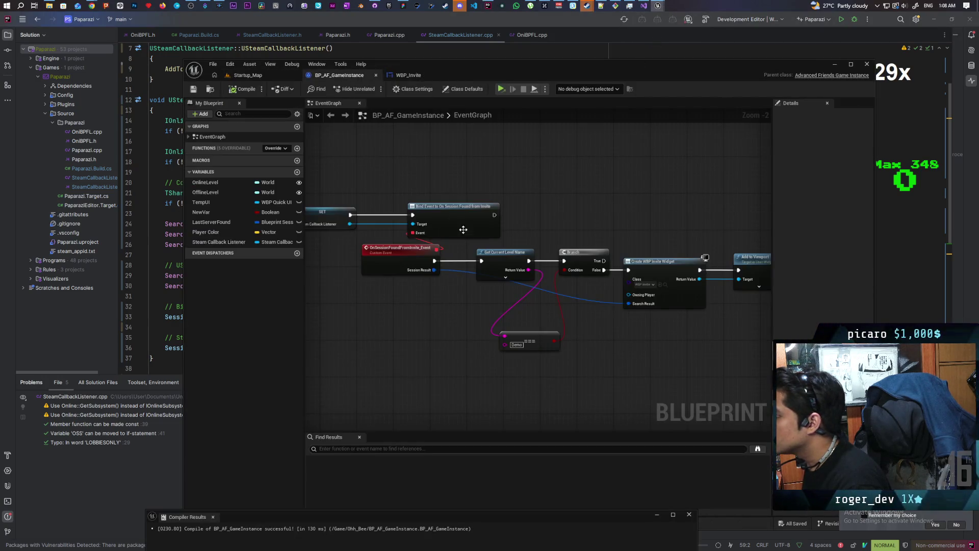
drag(556, 181, 607, 168)
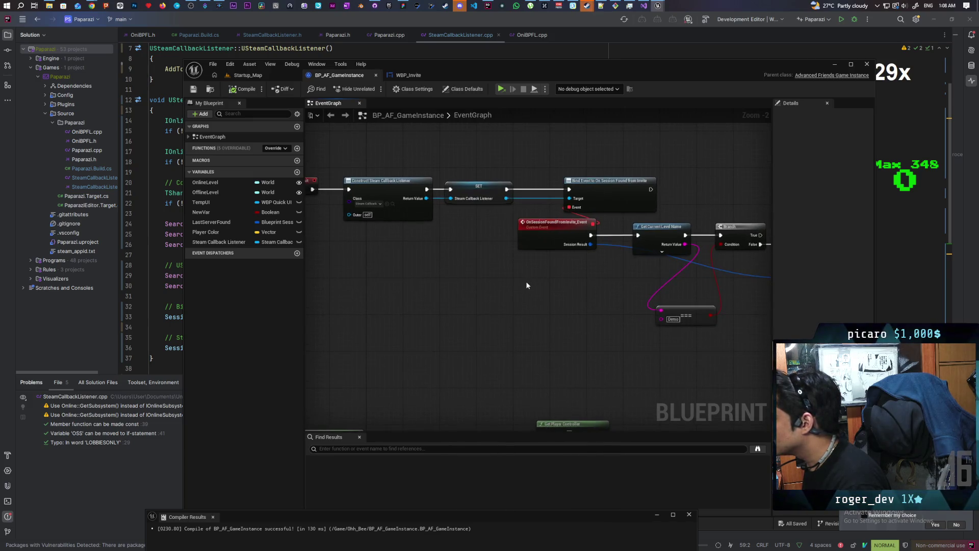
mouse_move(478, 276)
mouse_down()
mouse_move(563, 272)
mouse_move(460, 306)
mouse_up()
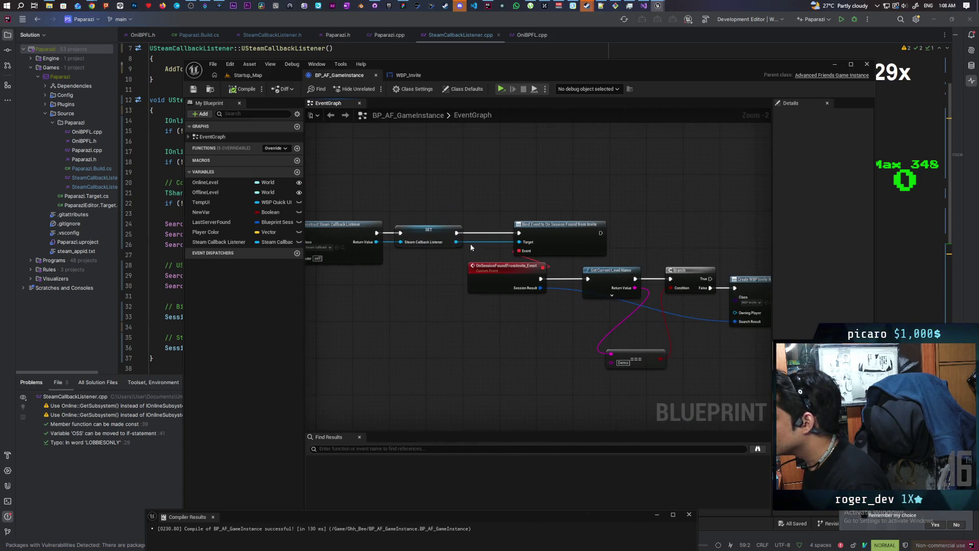
drag(456, 242, 541, 191)
text(find sess)
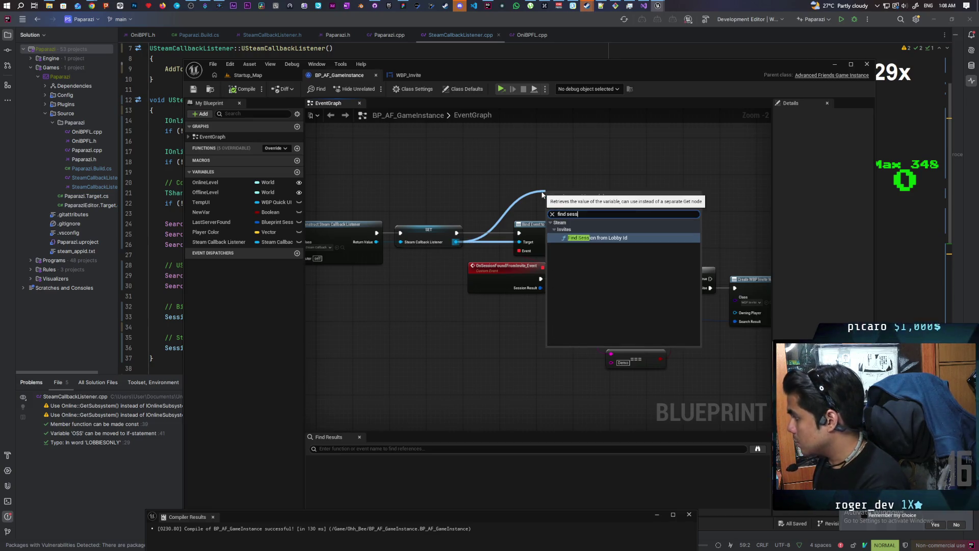
key(Return)
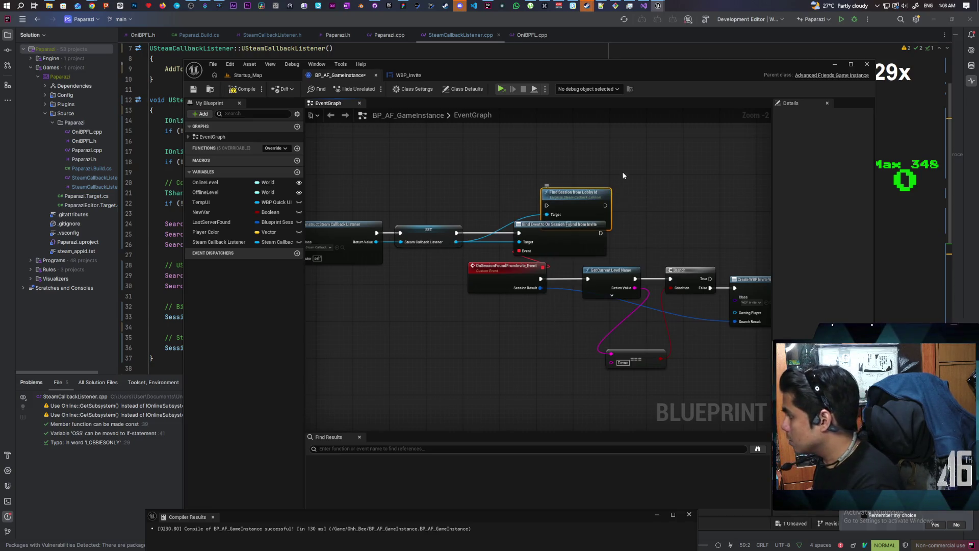
drag(595, 193, 687, 166)
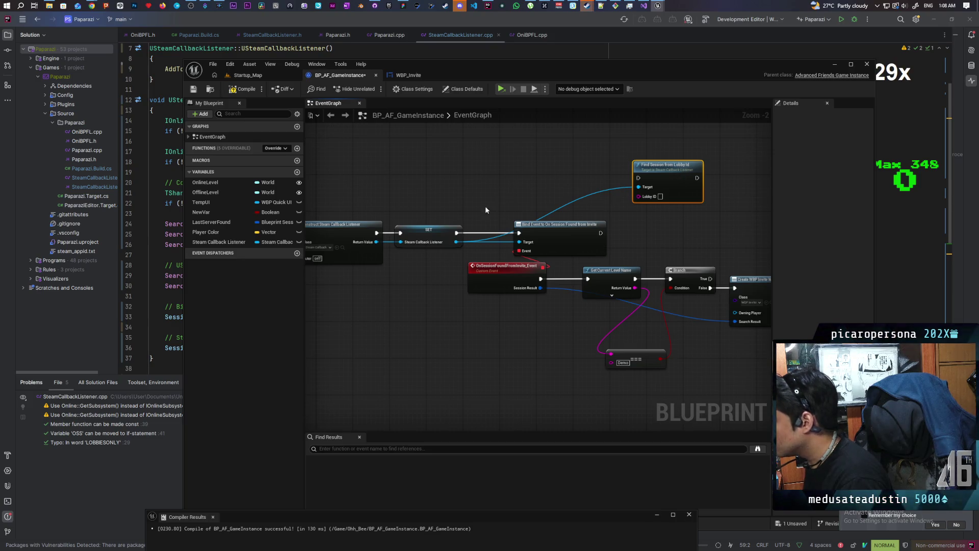
Move the session-found event chain to the right to make room.
drag(483, 237, 463, 237)
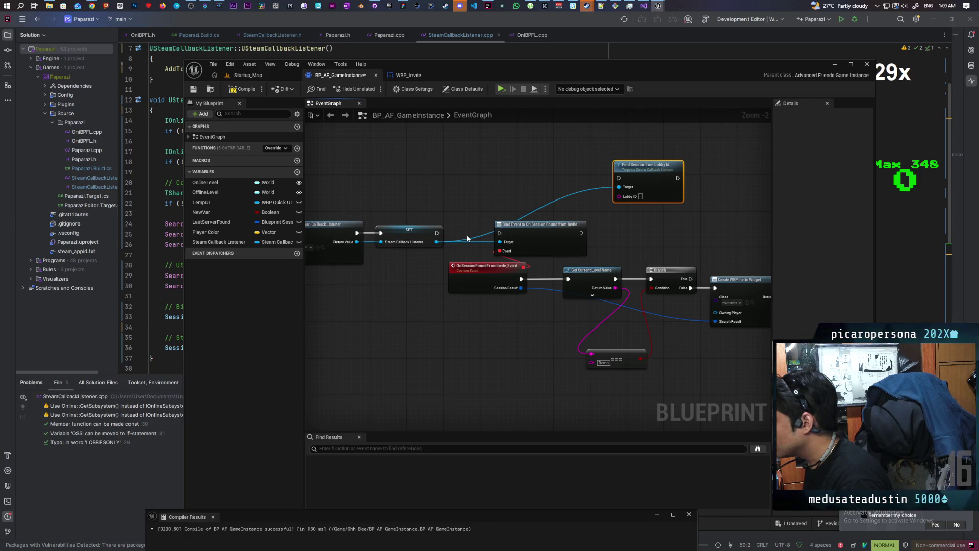
scroll(424, 237, down, 2)
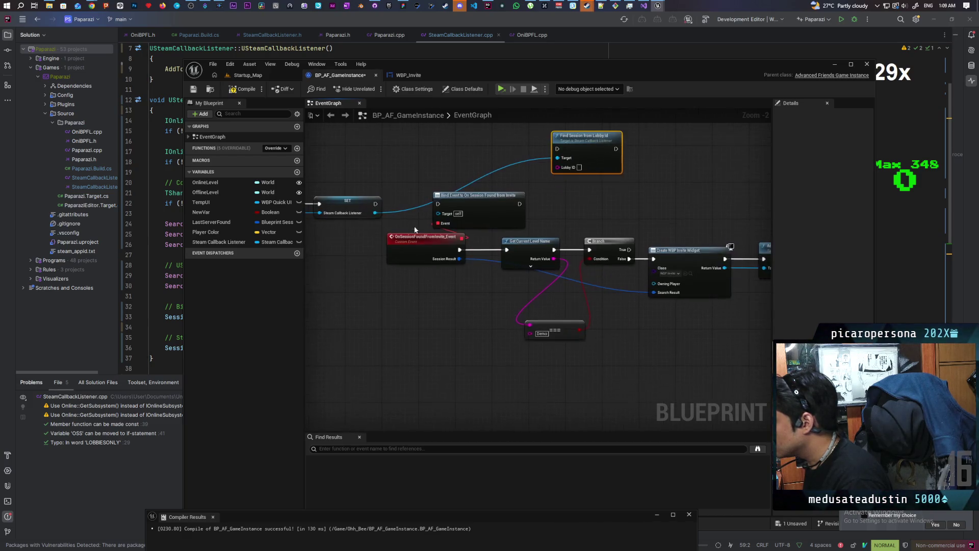
mouse_move(370, 227)
mouse_down()
mouse_move(630, 278)
mouse_move(699, 308)
mouse_up()
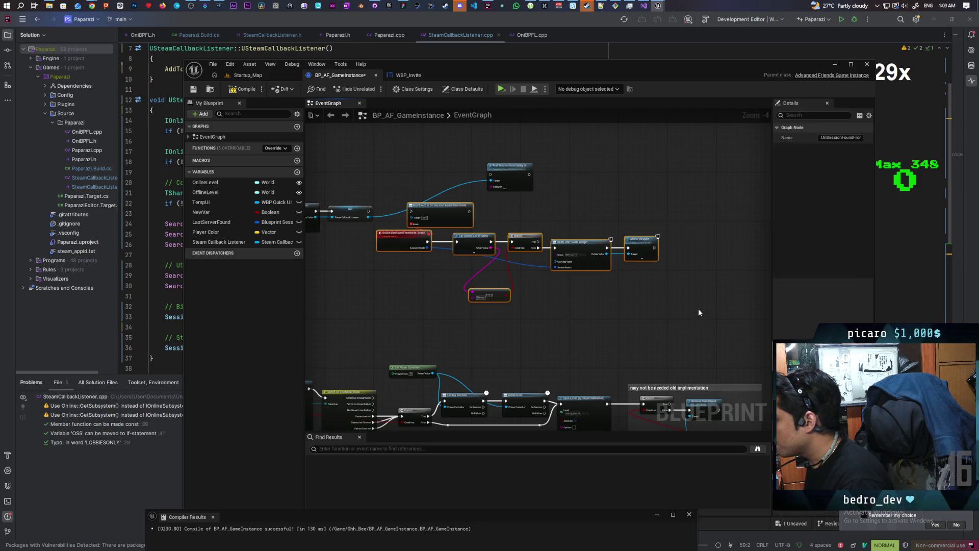
drag(442, 212, 541, 225)
scroll(473, 232, up, 2)
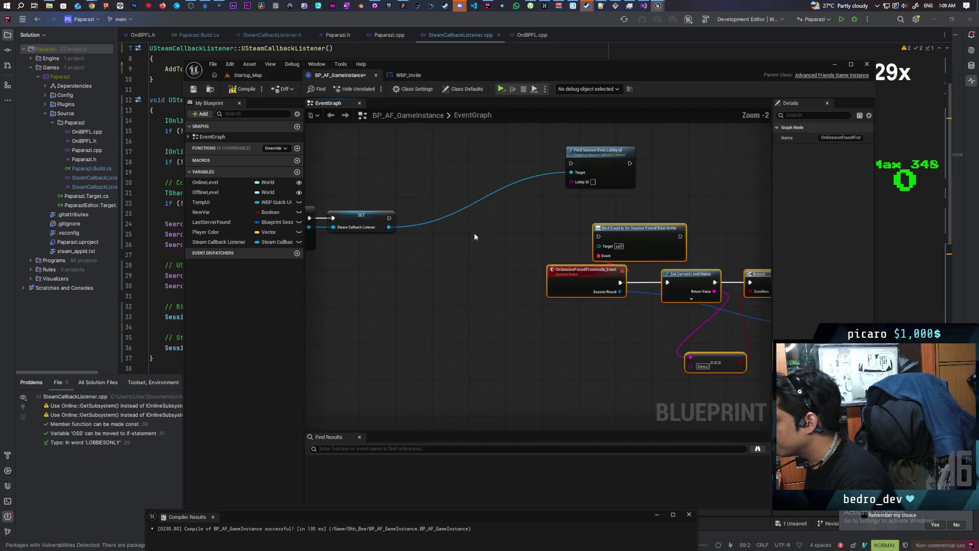
drag(454, 231, 469, 244)
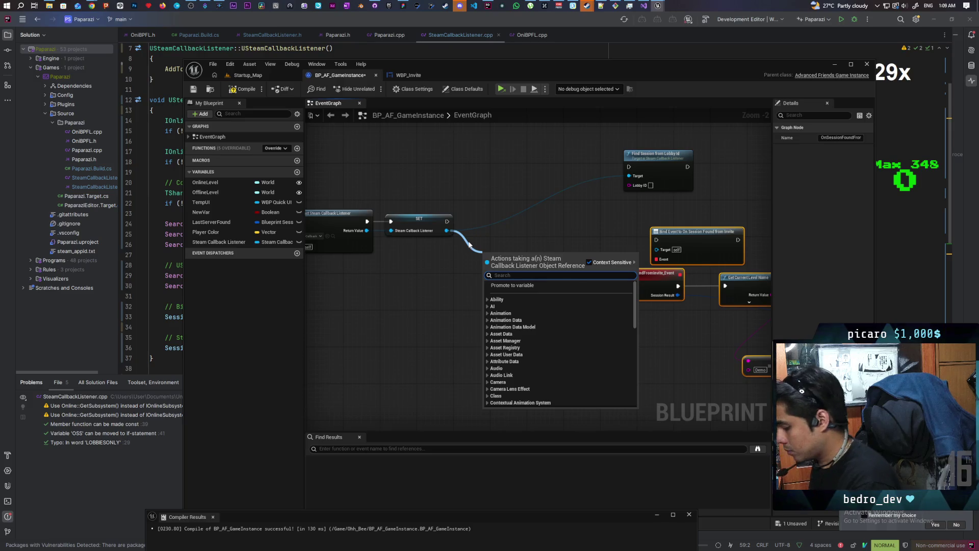
Add the On Invite Received bind with its event and chain it after SET.
text(assign)
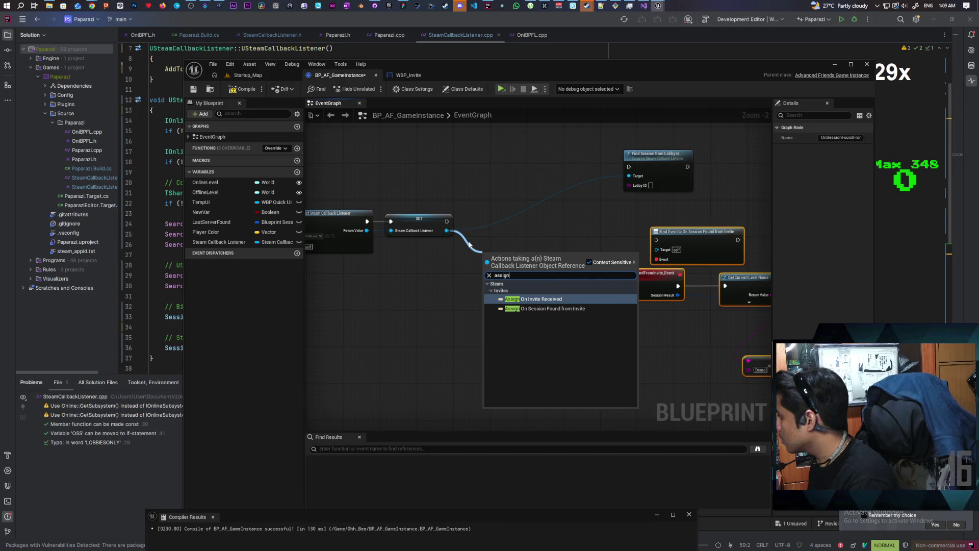
key(Return)
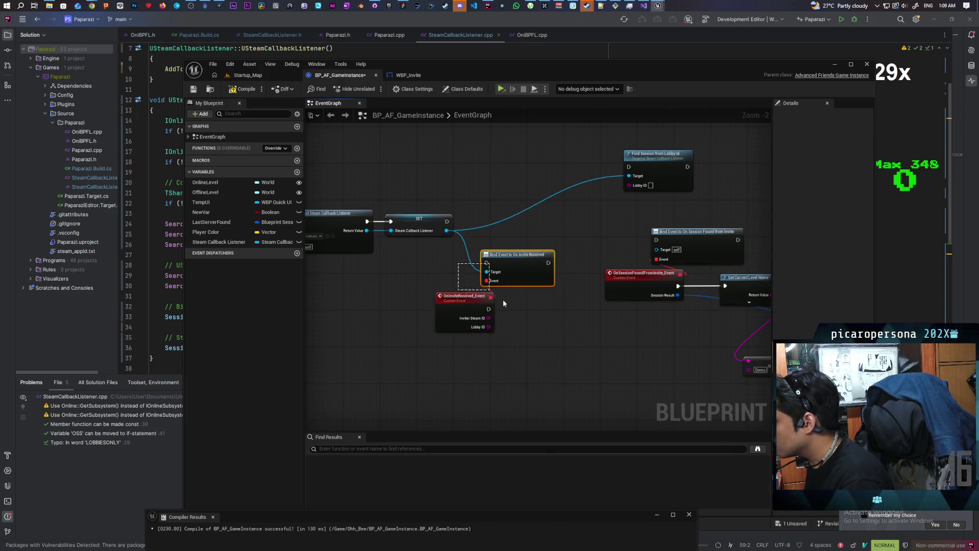
mouse_move(512, 268)
mouse_down()
mouse_move(495, 228)
mouse_move(468, 222)
mouse_up()
mouse_move(638, 177)
mouse_down()
mouse_move(526, 291)
mouse_move(485, 281)
mouse_move(491, 269)
mouse_move(491, 286)
mouse_up()
Wire the Steam Callback Listener into the session-found binding's Target and recompile without errors.
mouse_move(512, 229)
mouse_down()
mouse_move(450, 226)
mouse_move(532, 228)
mouse_up()
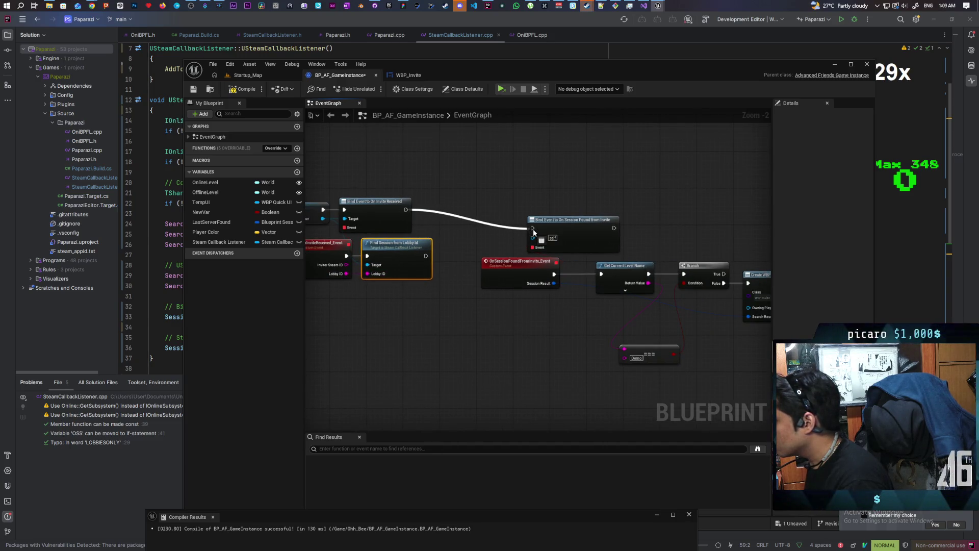
scroll(533, 229, down, 3)
drag(513, 196, 721, 295)
drag(549, 215, 538, 205)
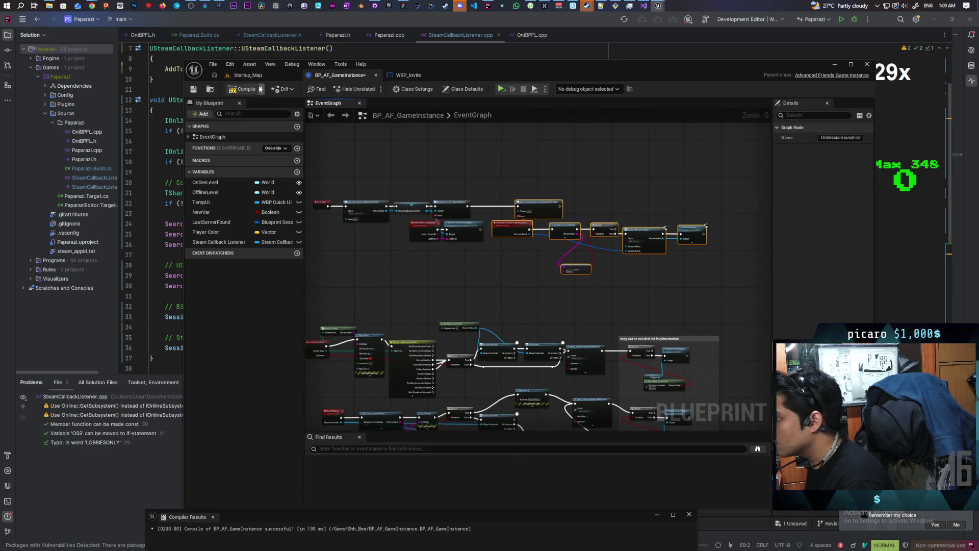
key(F7)
scroll(444, 182, up, 3)
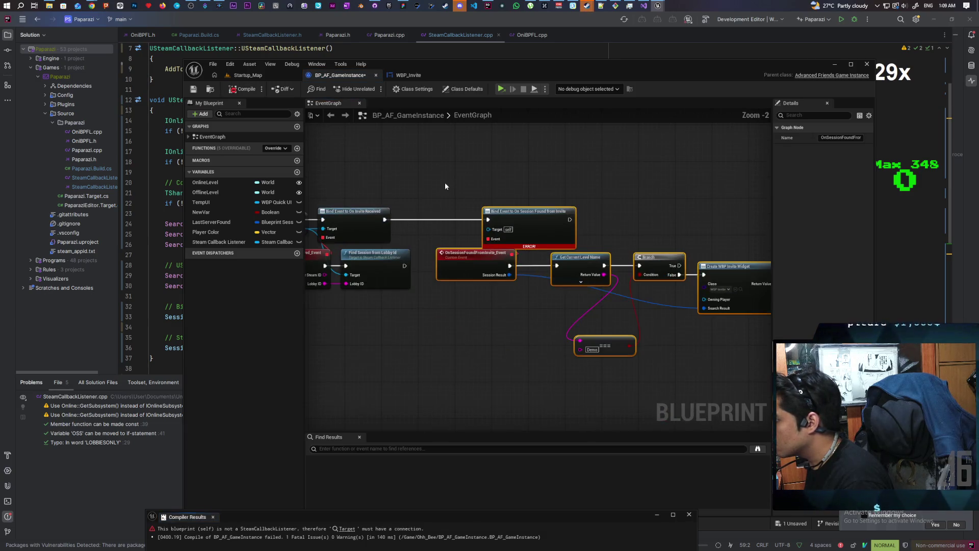
drag(404, 202, 591, 201)
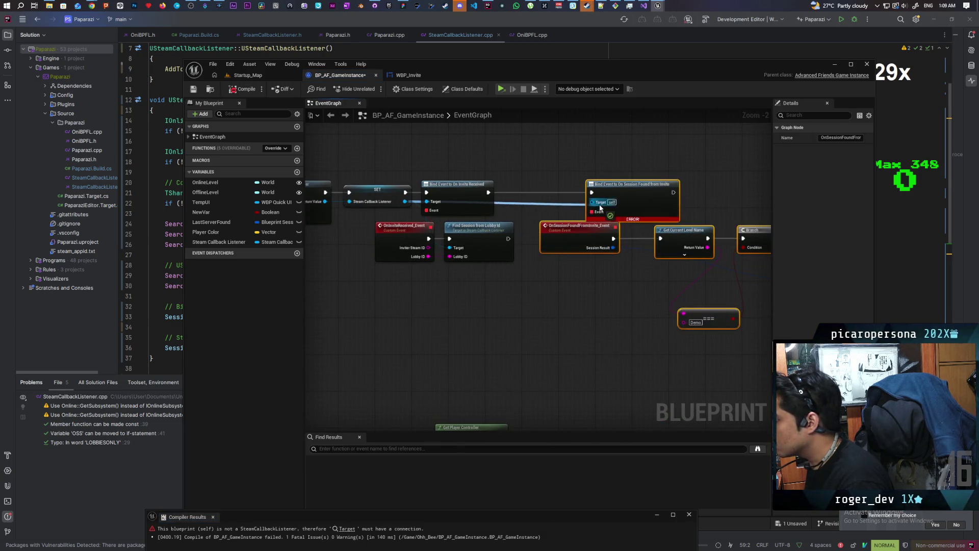
click(242, 91)
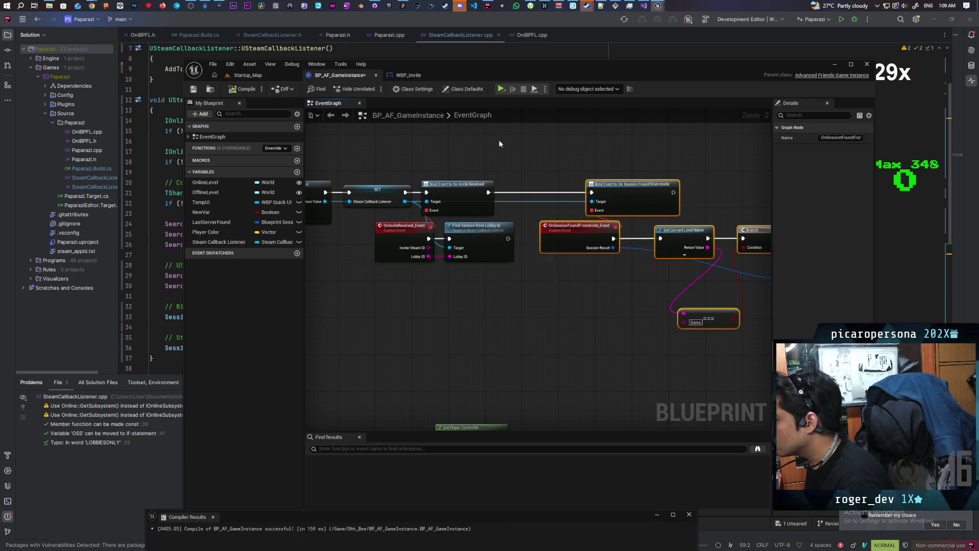
click(248, 75)
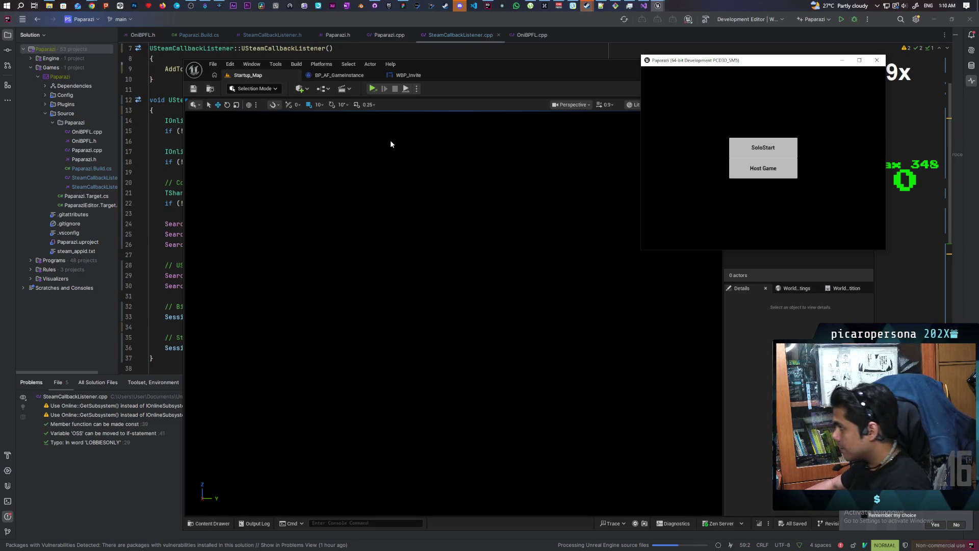
Host a game in the Paparazi build, close the game window, then show WBP_Invite's Event Graph.
click(763, 169)
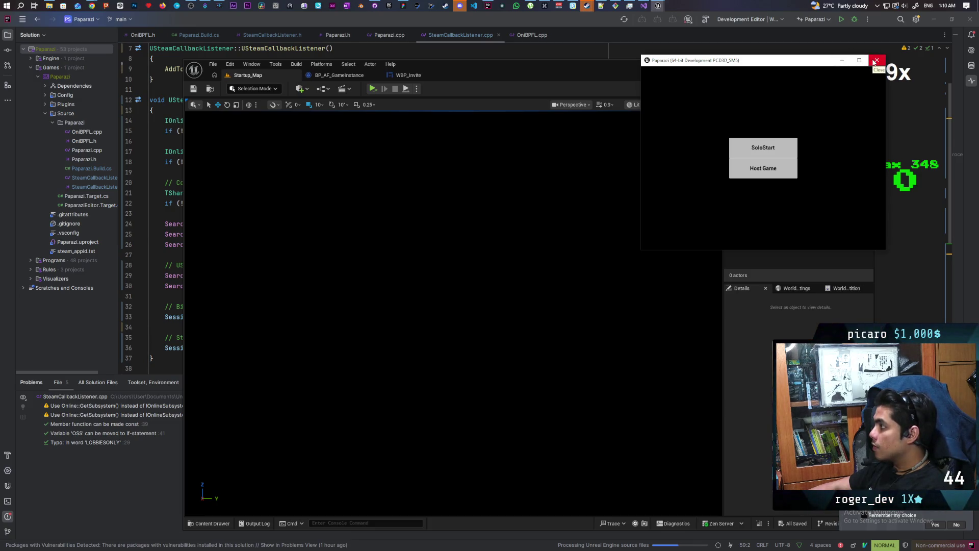
click(874, 61)
click(417, 81)
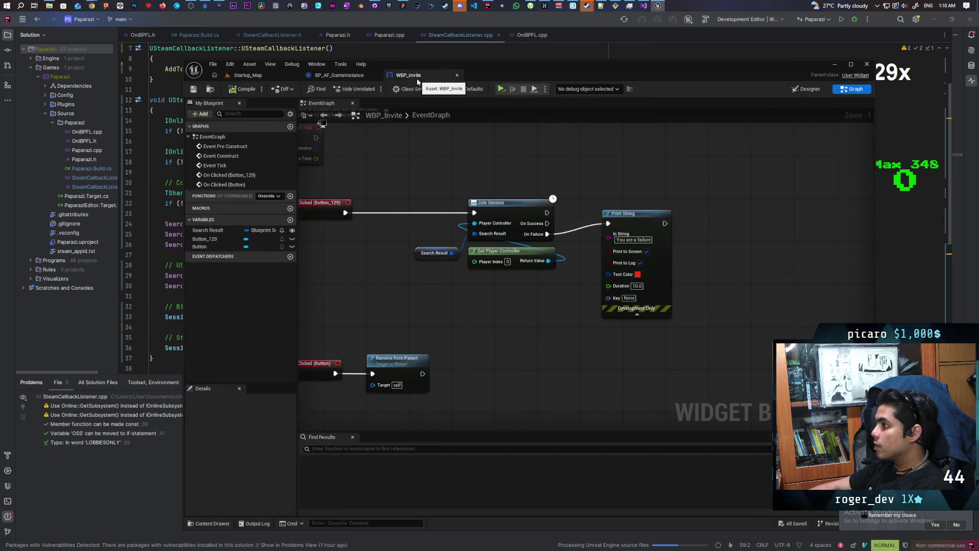
In BP_AF_GameInstance, move OnInviteReceived_Event and Find Session from Lobby Id further left.
click(346, 78)
mouse_move(412, 165)
mouse_down()
mouse_move(437, 175)
mouse_move(347, 176)
mouse_move(569, 190)
mouse_up()
scroll(537, 187, up, 2)
click(418, 348)
drag(405, 289, 373, 289)
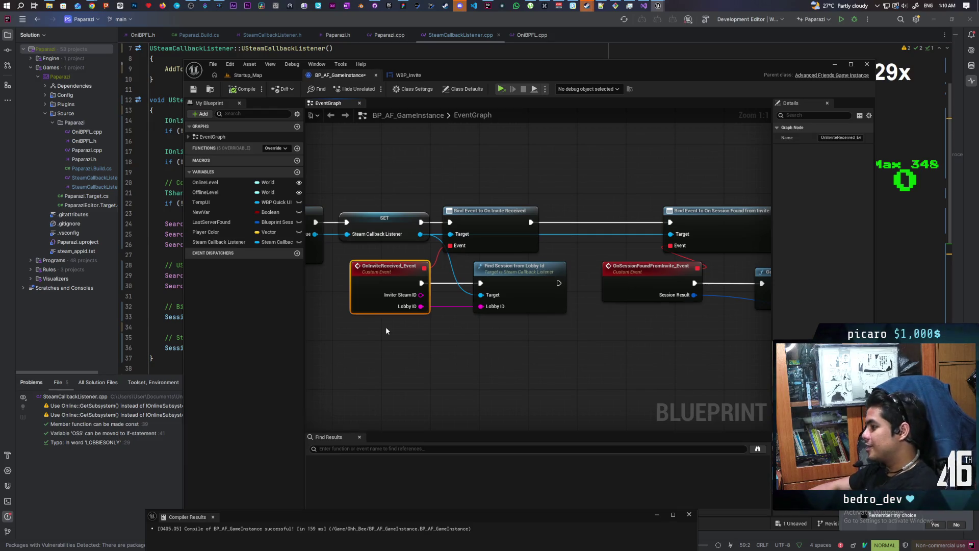
mouse_move(386, 329)
mouse_down()
mouse_move(457, 342)
mouse_move(489, 208)
mouse_move(428, 263)
mouse_move(448, 262)
mouse_move(457, 203)
mouse_up()
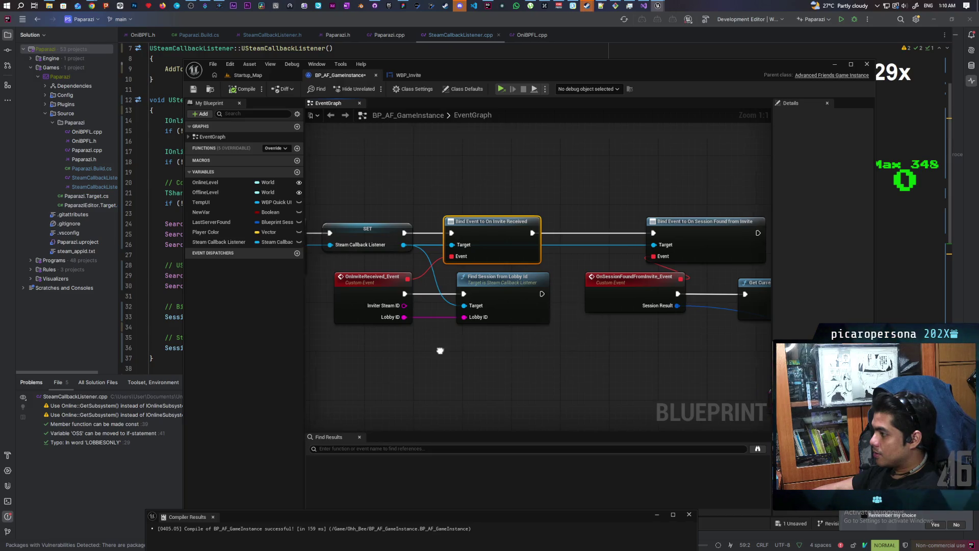
drag(402, 323, 454, 317)
mouse_move(549, 295)
mouse_down()
mouse_move(494, 283)
mouse_move(524, 289)
mouse_move(512, 320)
mouse_move(571, 331)
mouse_up()
shift+click(413, 293)
Paste a Print String after Find Session from Lobby Id with the text 'Finding Session'.
key(ctrl+v)
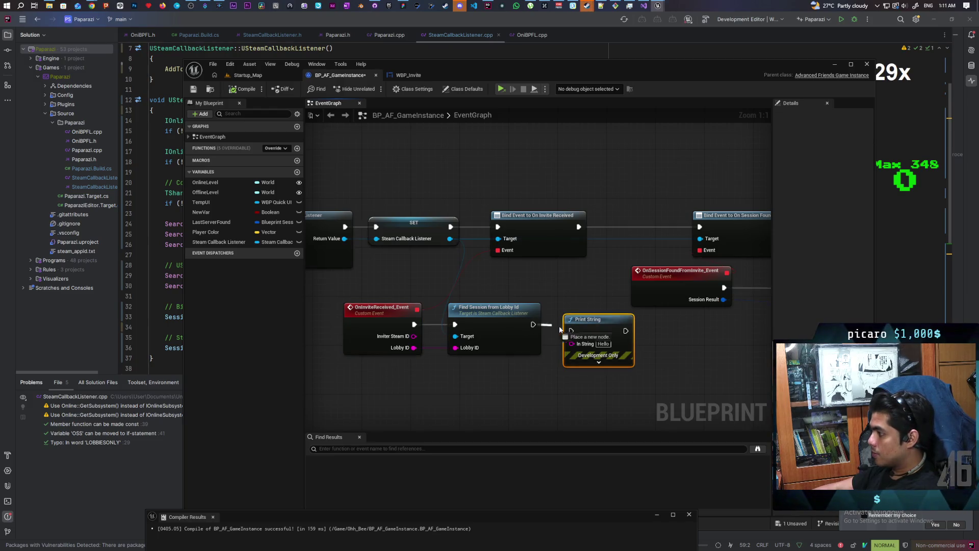
text(Finding Session)
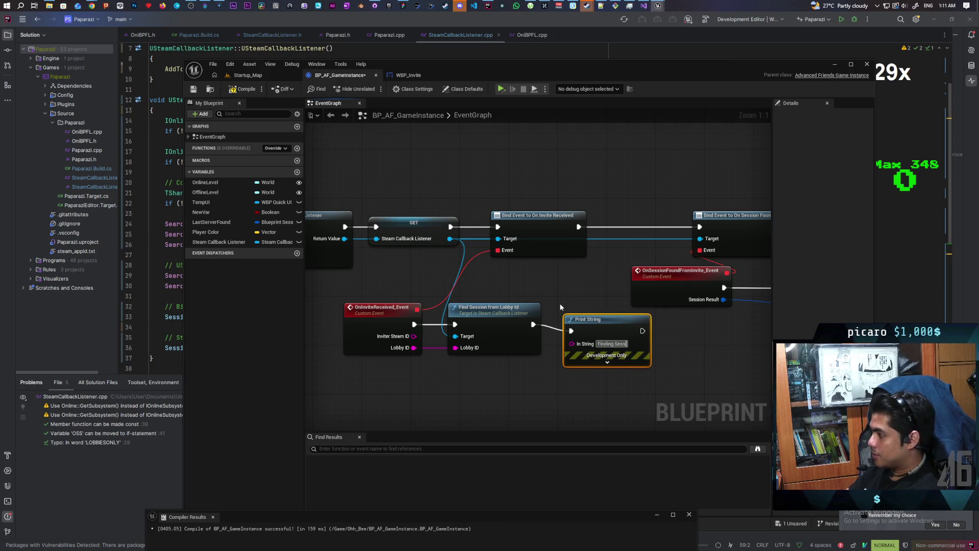
key(Return)
Make the message green with a 10-second duration, then compile and save.
click(592, 362)
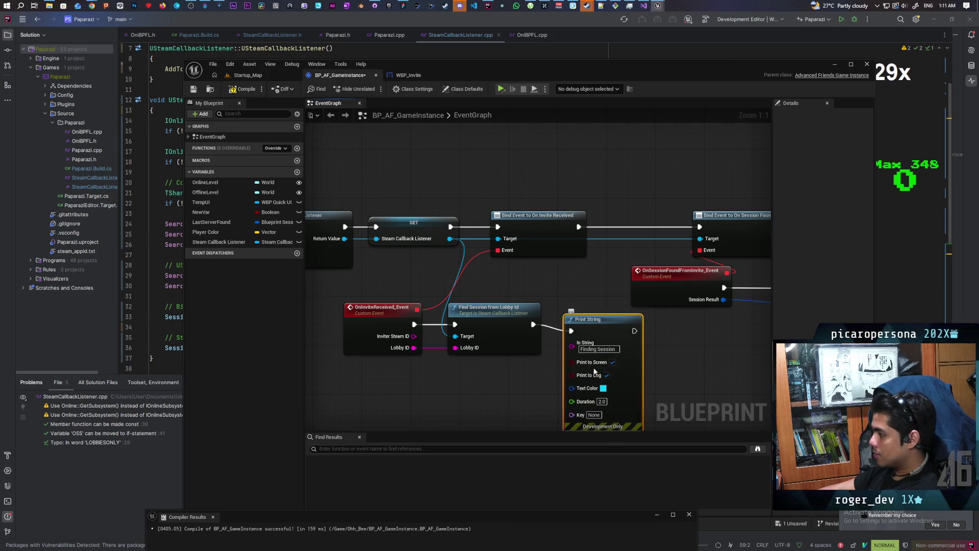
click(603, 388)
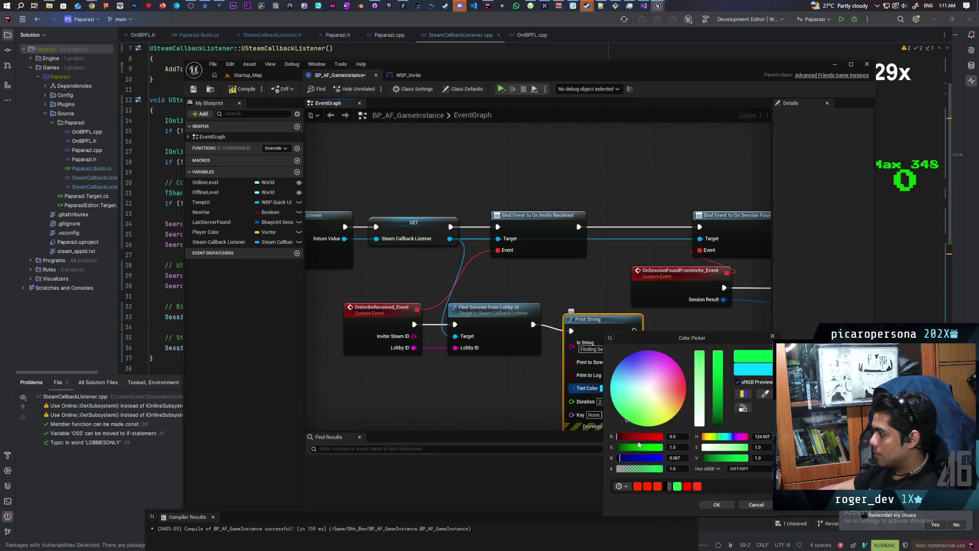
click(715, 505)
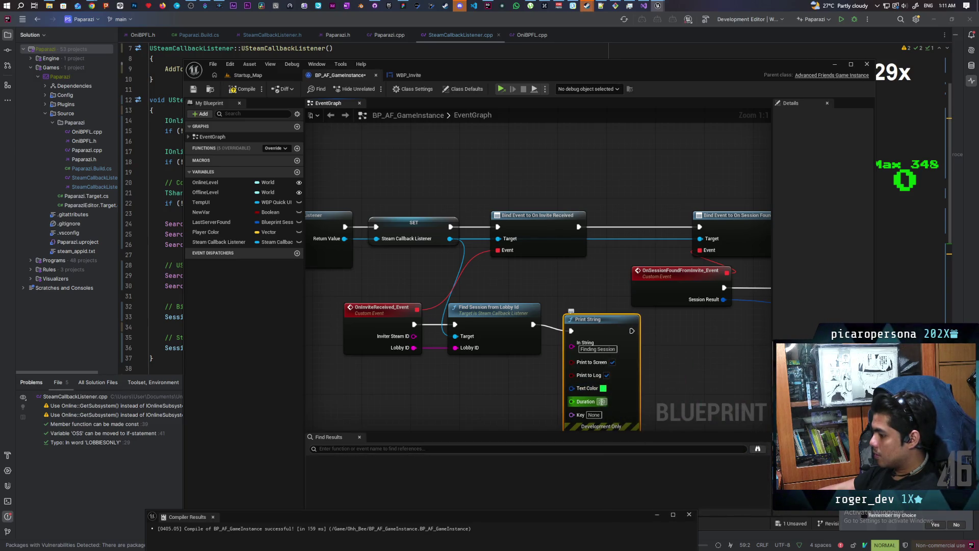
text(5)
click(672, 390)
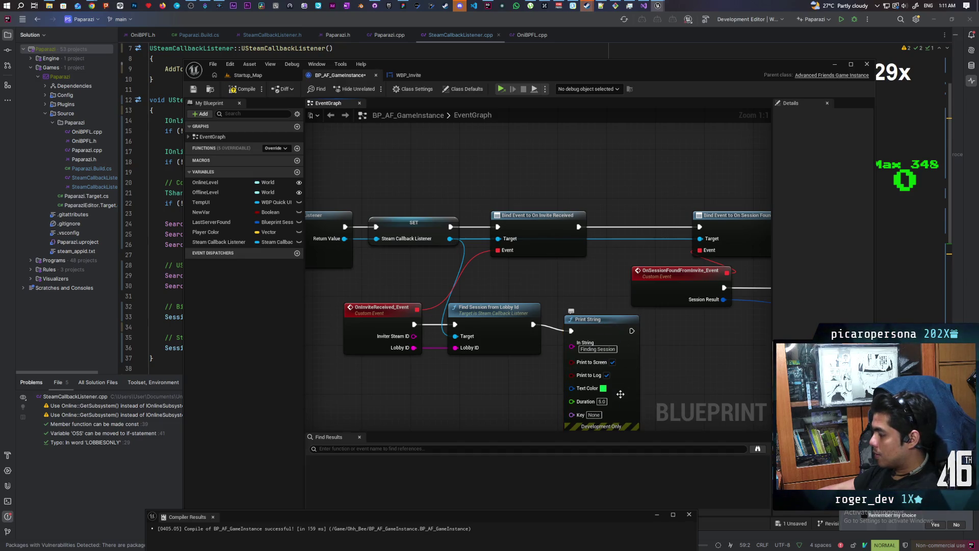
click(602, 401)
text(10)
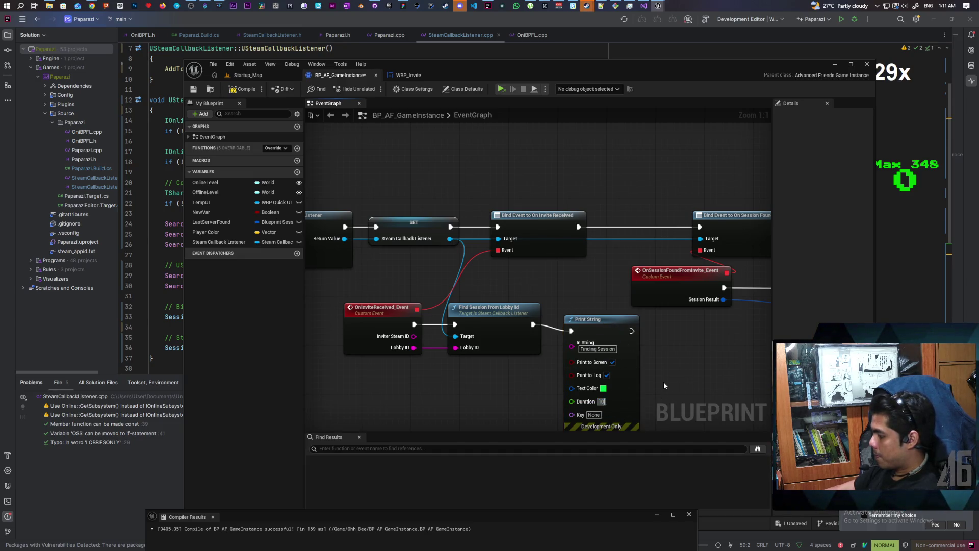
mouse_move(596, 325)
mouse_down()
mouse_move(583, 313)
mouse_move(586, 325)
mouse_up()
key(F7)
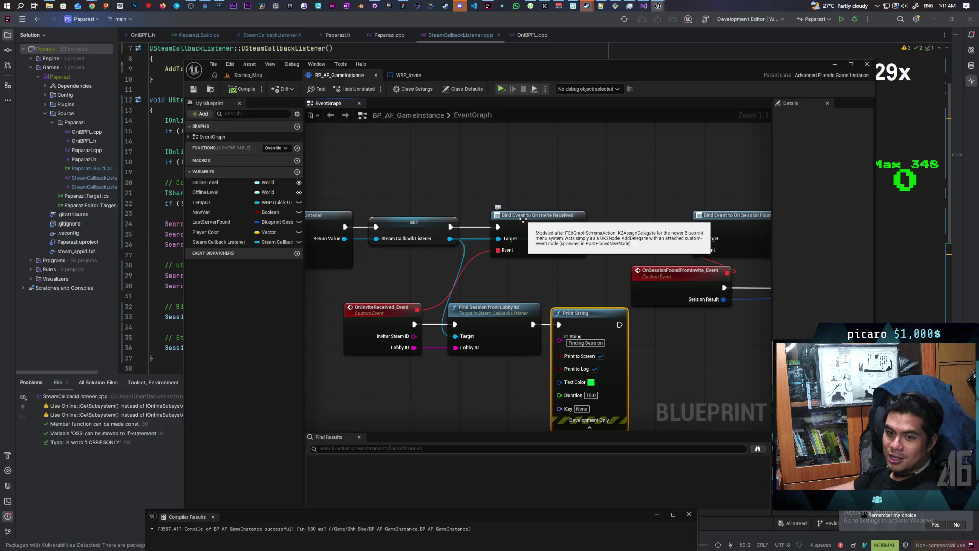
mouse_move(586, 204)
mouse_down()
mouse_move(466, 230)
mouse_move(499, 210)
mouse_move(553, 213)
mouse_move(552, 241)
mouse_move(479, 245)
mouse_move(520, 272)
mouse_move(510, 272)
mouse_up()
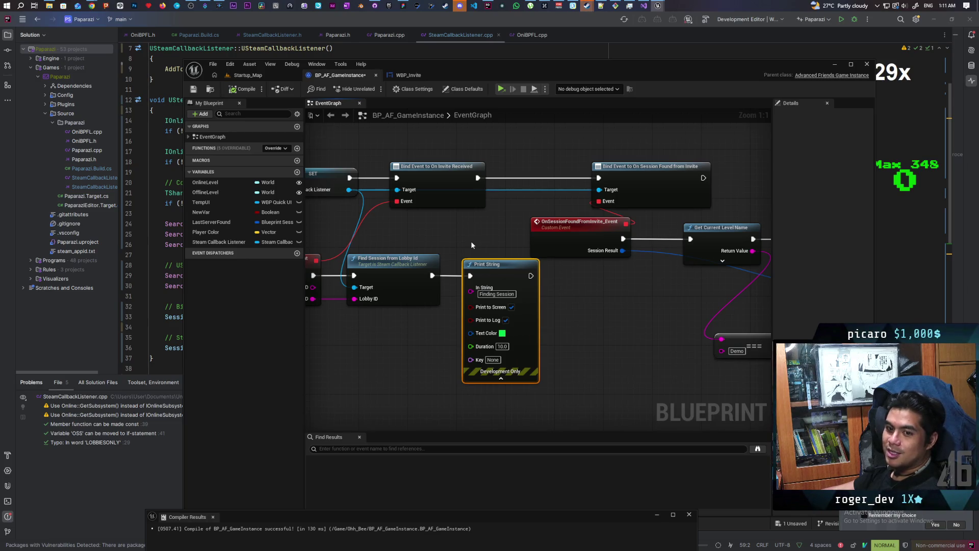
Move the whole session-found node chain to the right of the Print String.
mouse_move(471, 245)
mouse_down()
mouse_move(597, 255)
mouse_move(341, 252)
mouse_up()
drag(506, 296, 427, 289)
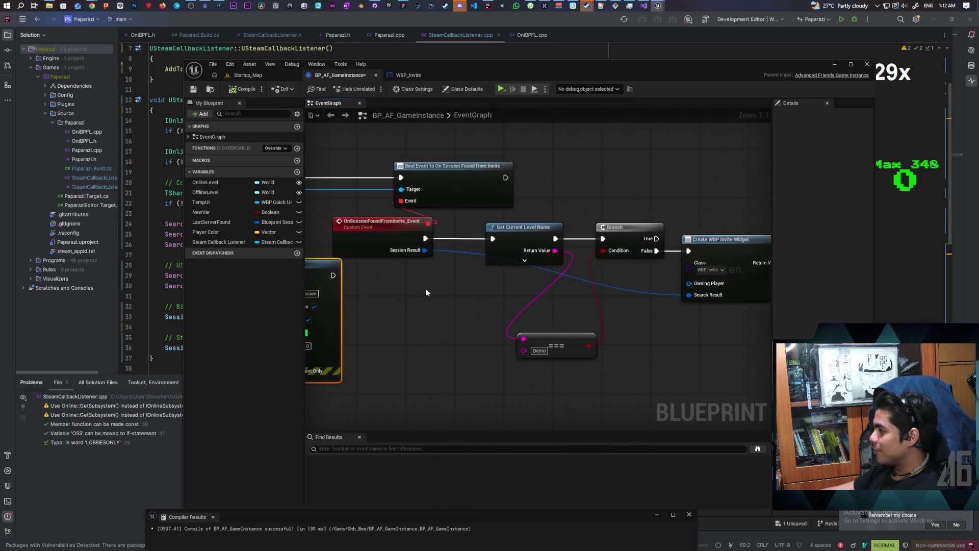
scroll(427, 292, down, 3)
click(507, 308)
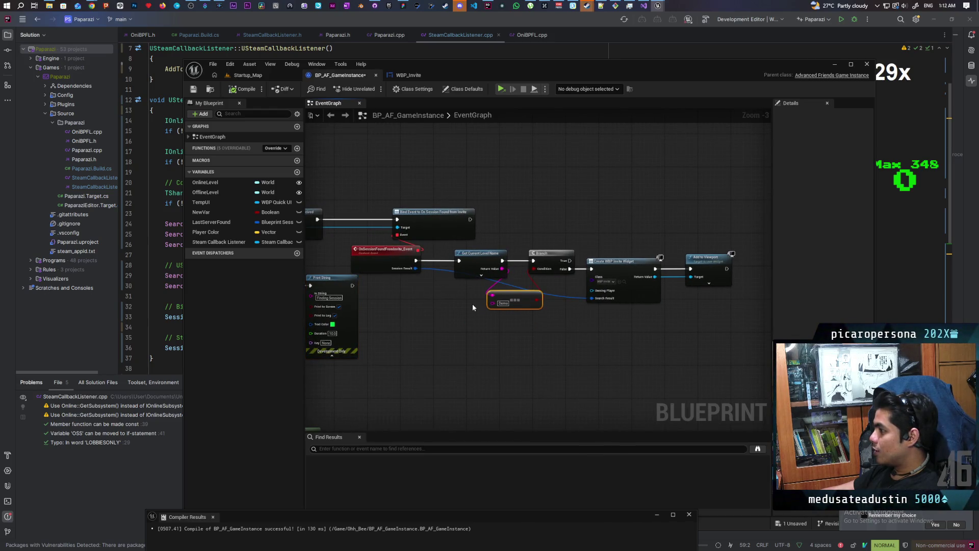
mouse_move(404, 198)
mouse_down()
mouse_move(434, 234)
mouse_move(707, 337)
mouse_up()
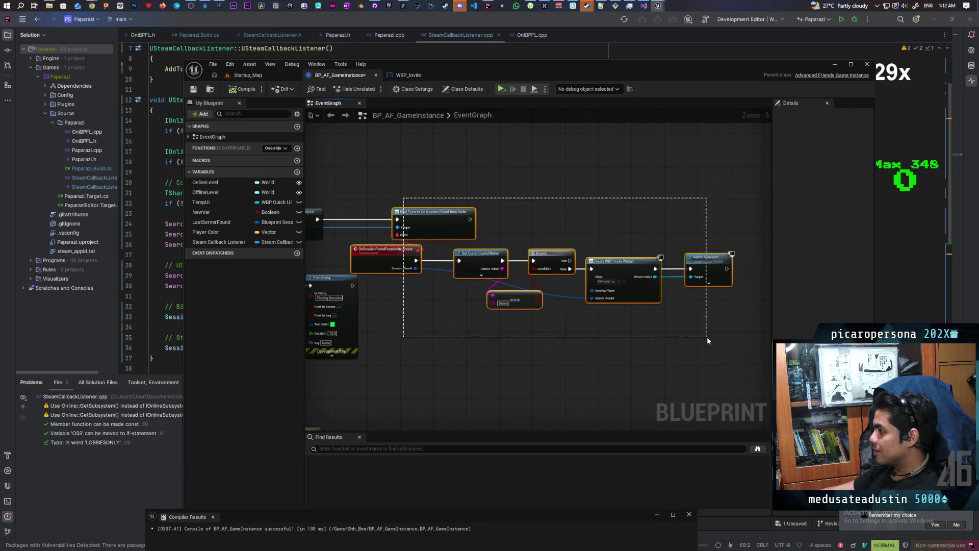
drag(449, 224, 474, 224)
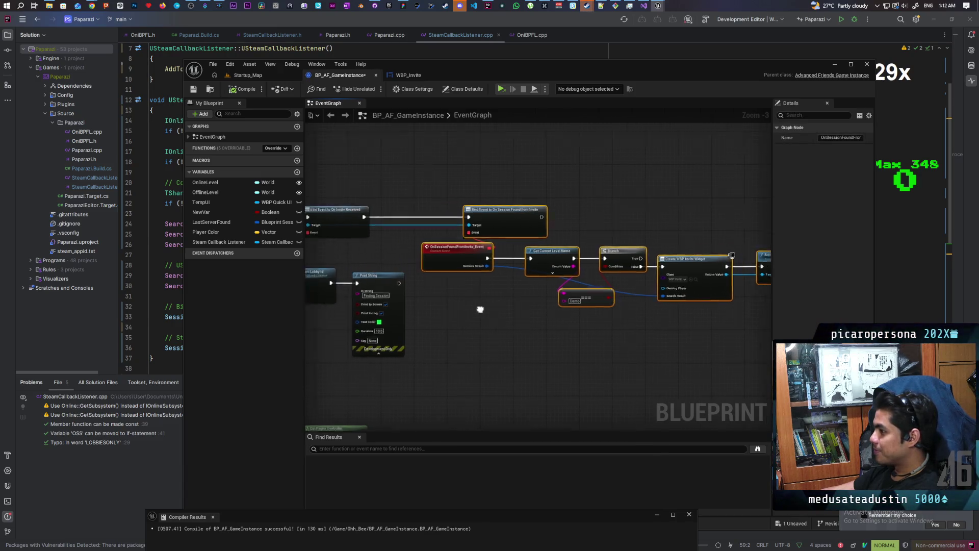
Recompile and save BP_AF_GameInstance, then return to SteamCallbackListener.cpp in Rider.
drag(480, 309, 516, 309)
click(246, 92)
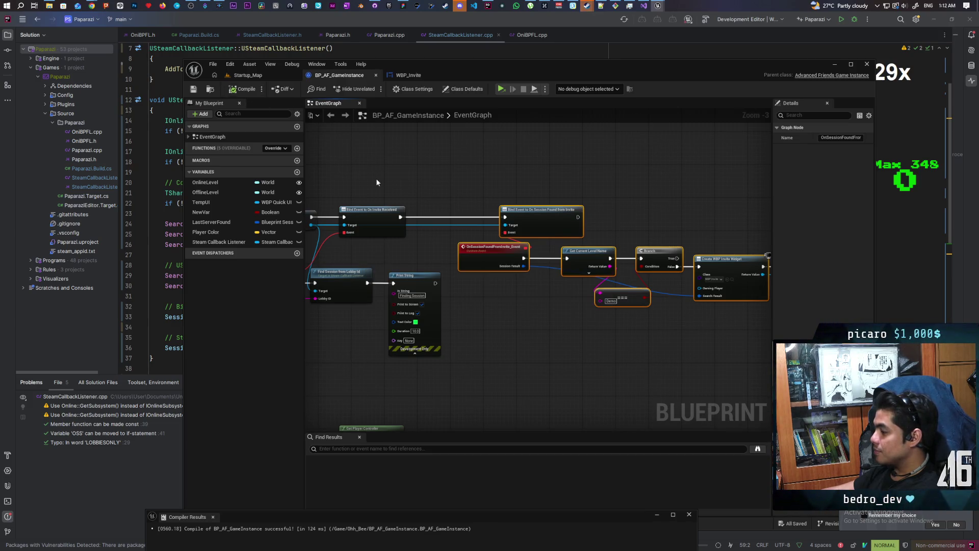
scroll(376, 182, up, 1)
mouse_move(357, 306)
mouse_down()
mouse_move(443, 308)
mouse_move(426, 260)
mouse_up()
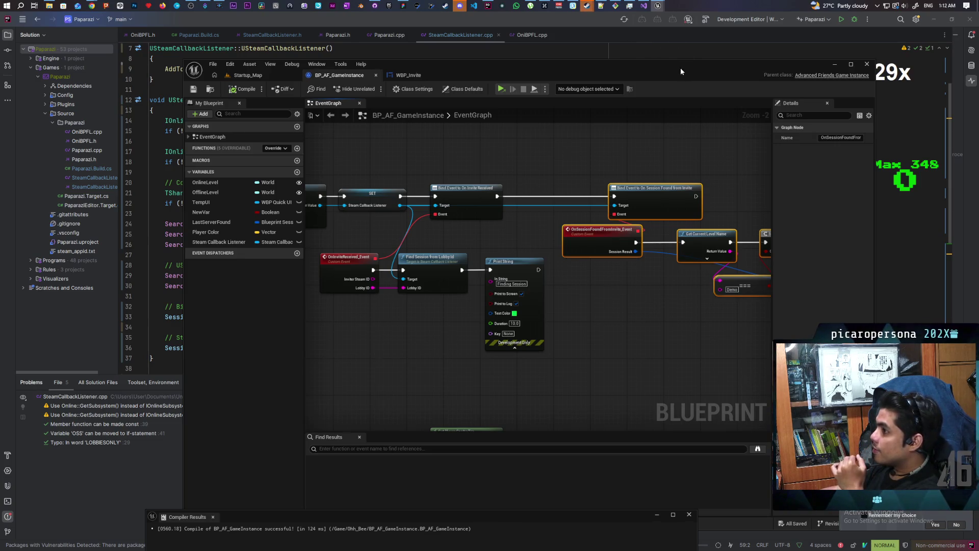
click(678, 39)
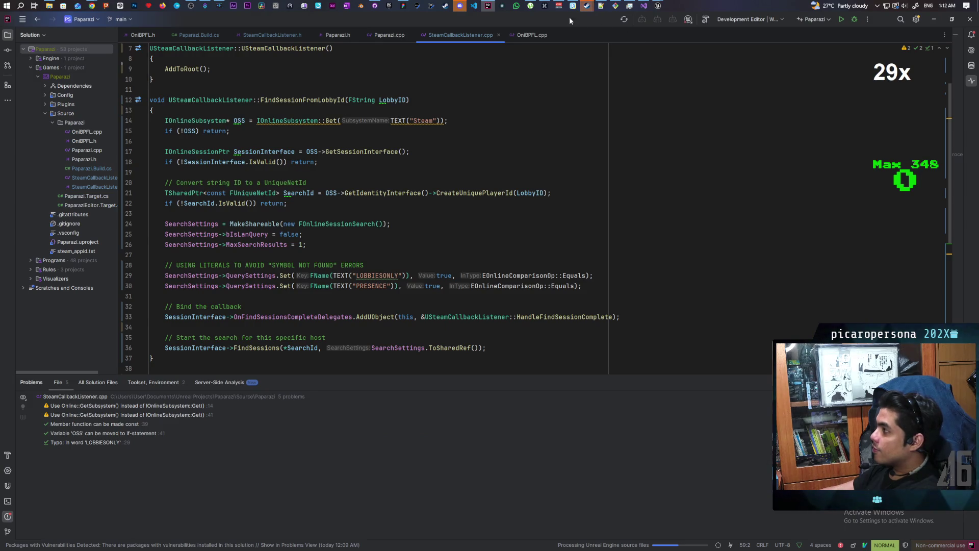
click(486, 7)
click(488, 6)
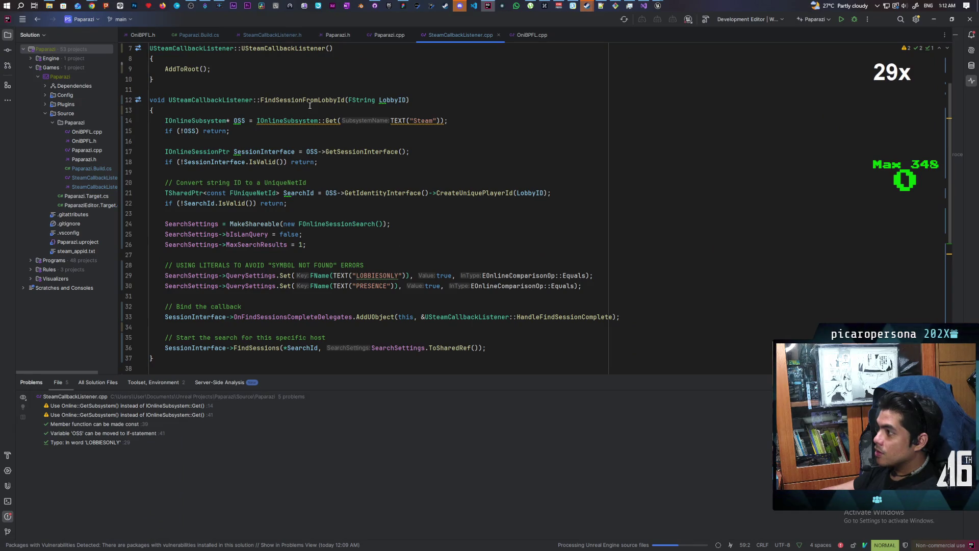
double_click(311, 100)
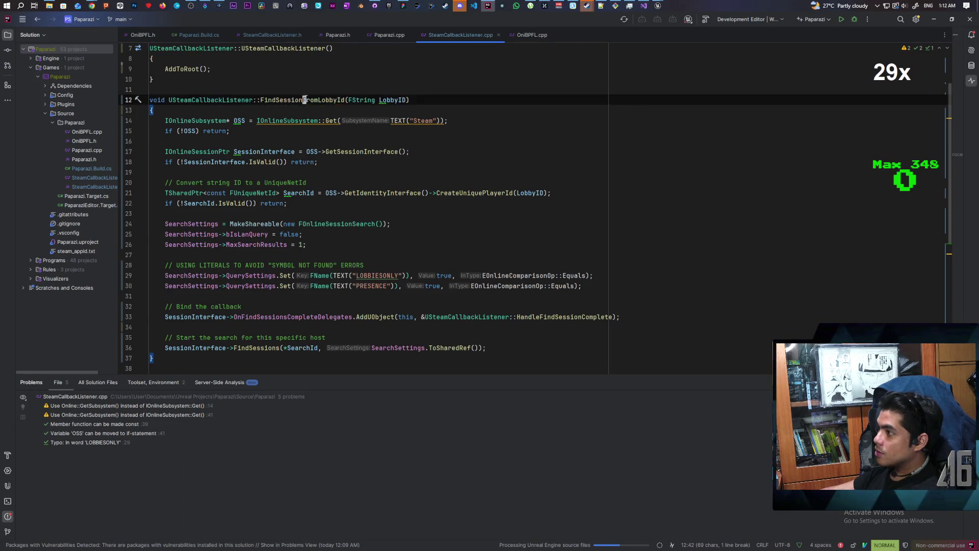
key($)
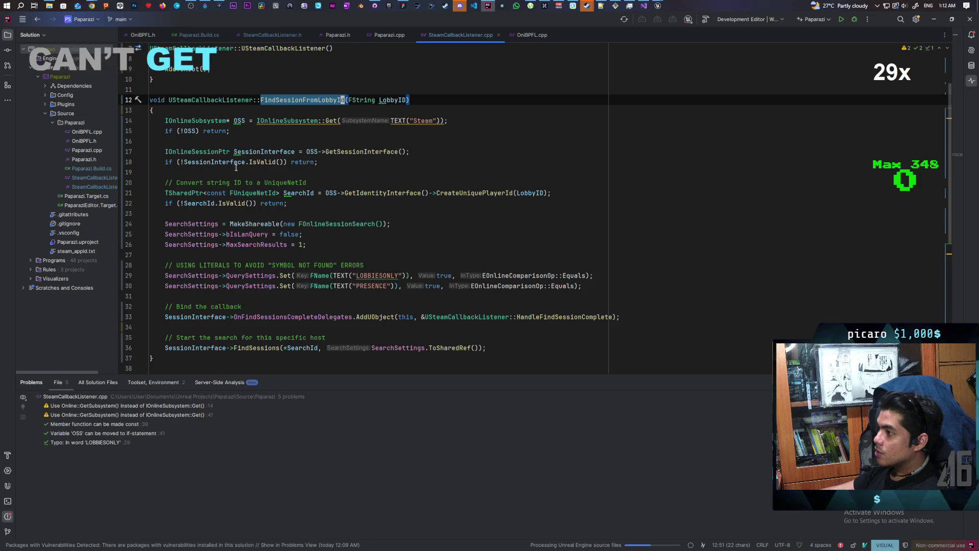